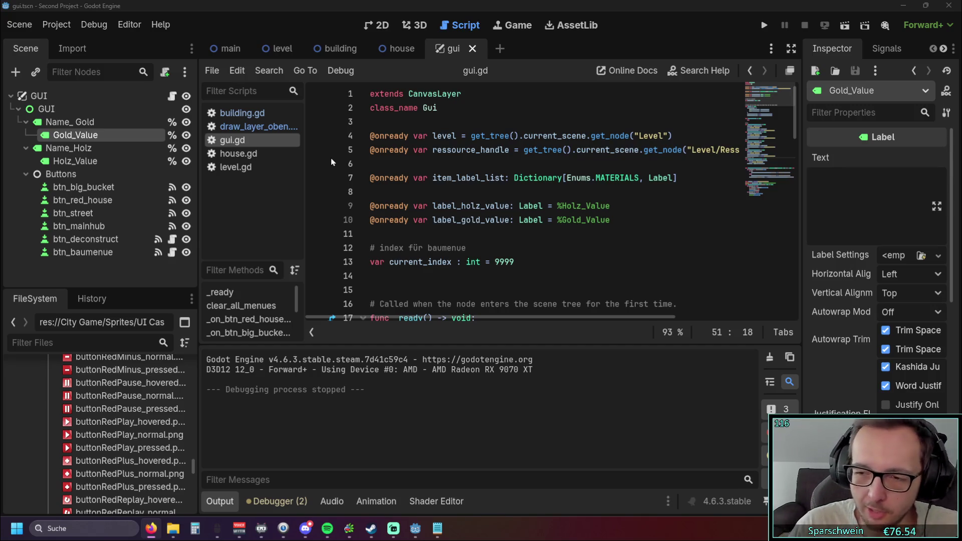
Step: Run the game from the house scene
left_click(402, 49)
left_click(281, 49)
left_click(401, 49)
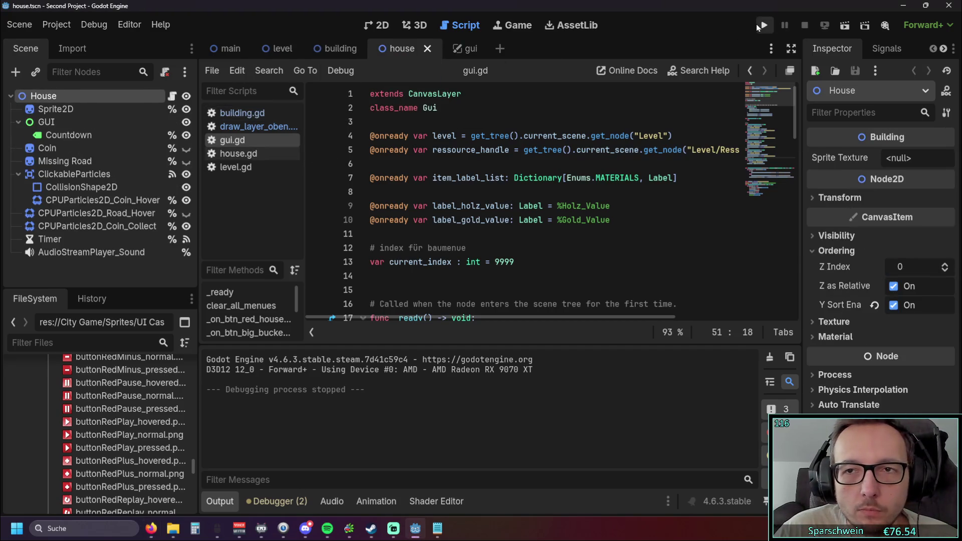
left_click(759, 25)
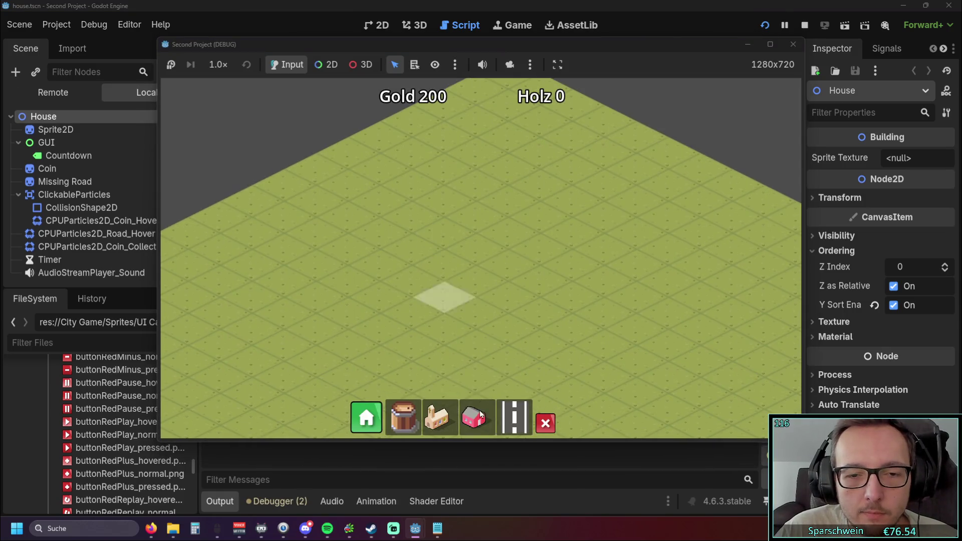
Step: Place a diagonal row of five houses and lay a road alongside them
left_click(480, 415)
left_click_drag(518, 234, 377, 294)
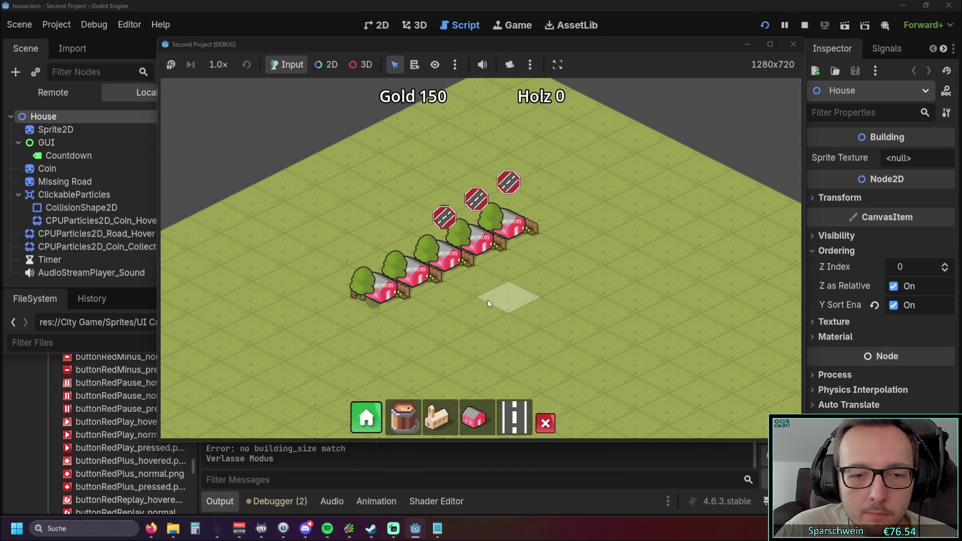
left_click(515, 417)
left_click_drag(594, 209, 353, 321)
Step: Place the main hub church near the road's end
left_click(474, 417)
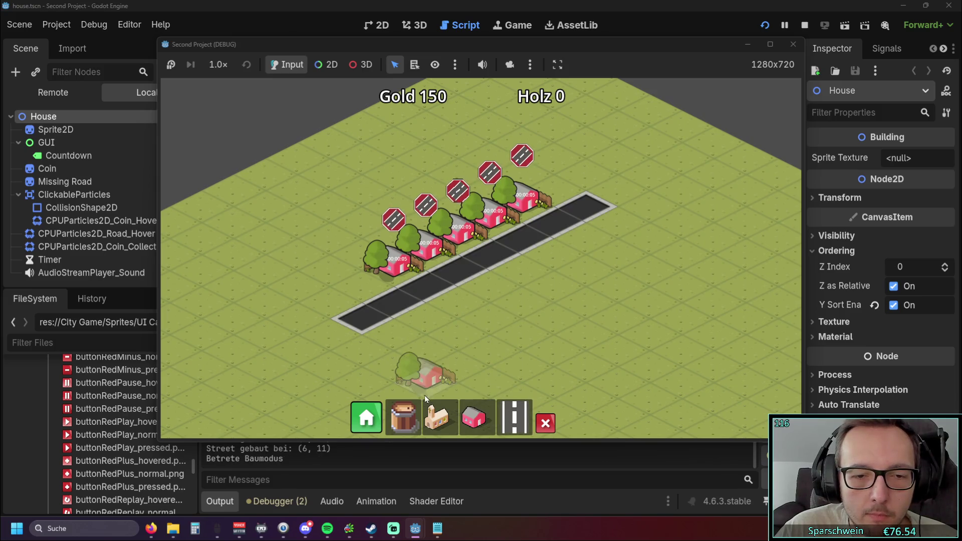
left_click(435, 415)
left_click(396, 344)
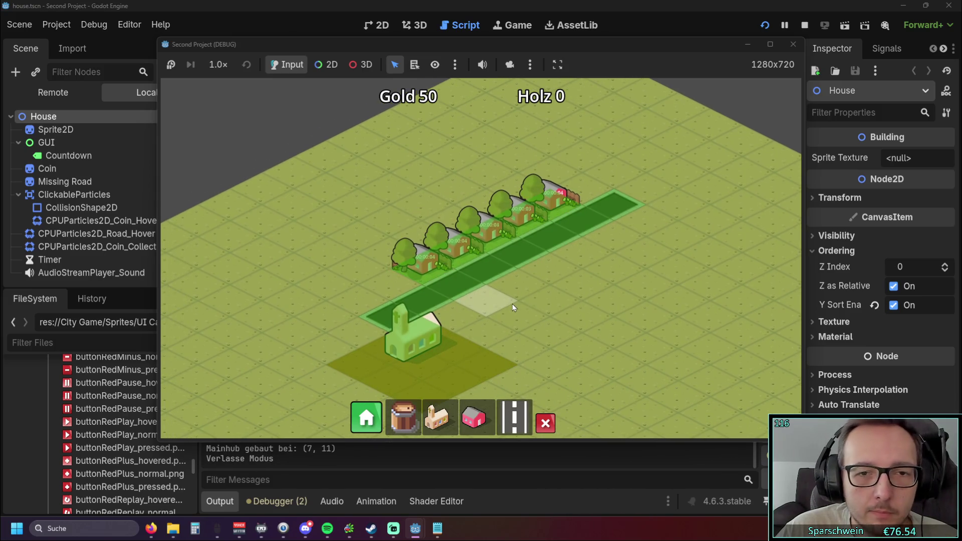
scroll(507, 300, "up", 2)
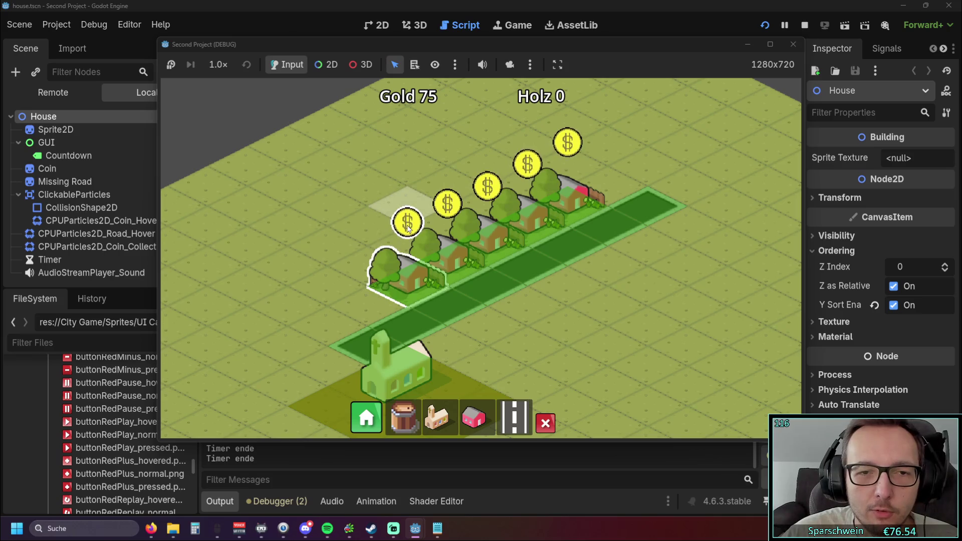
Step: Collect the coins from all five houses, then sweep the row again for fresh coins
left_click(405, 274)
left_click(444, 248)
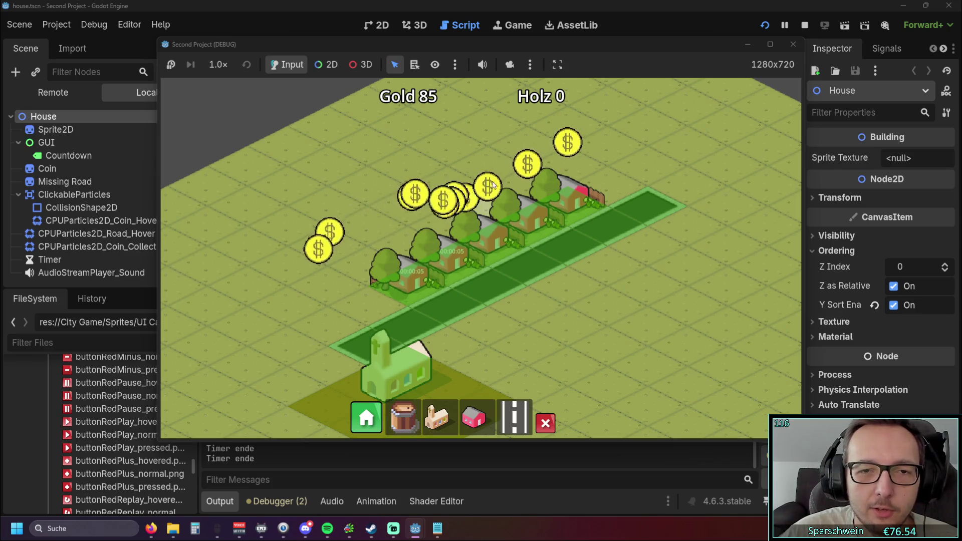
left_click(484, 225)
left_click(528, 164)
left_click(566, 146)
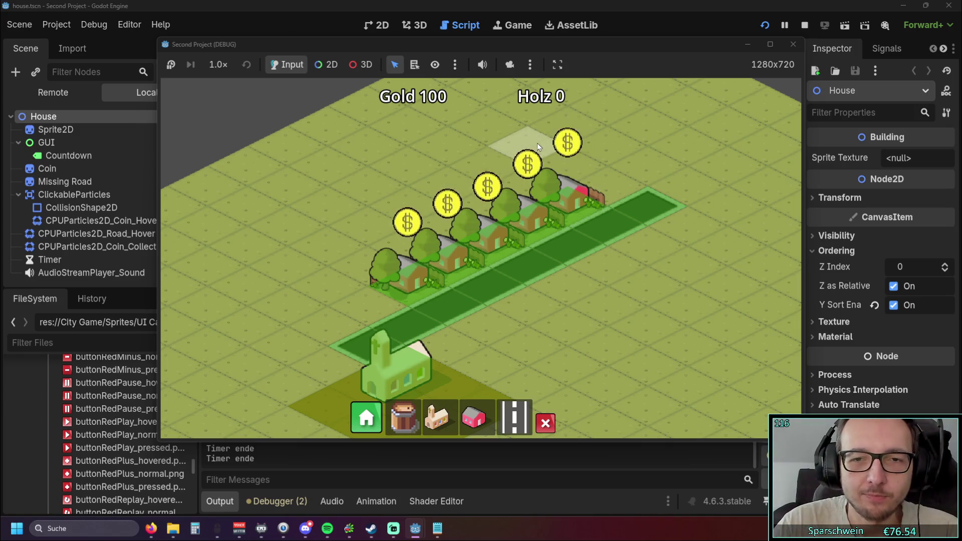
mouse_move(437, 276)
left_mouse_down()
mouse_move(564, 205)
mouse_move(528, 247)
left_mouse_up()
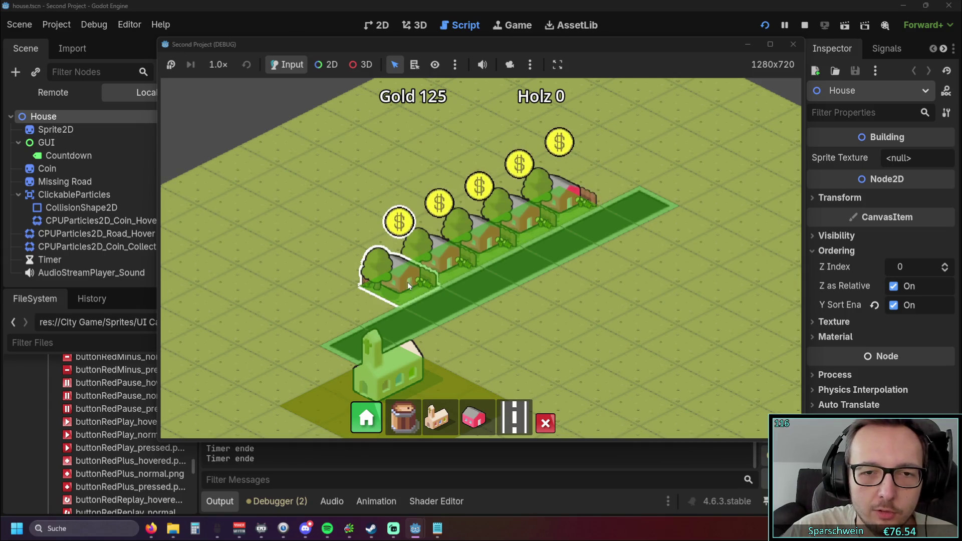
Step: Sweep across the houses twice to collect coins, raising Gold to 175, then close the game
left_click_drag(428, 266, 572, 200)
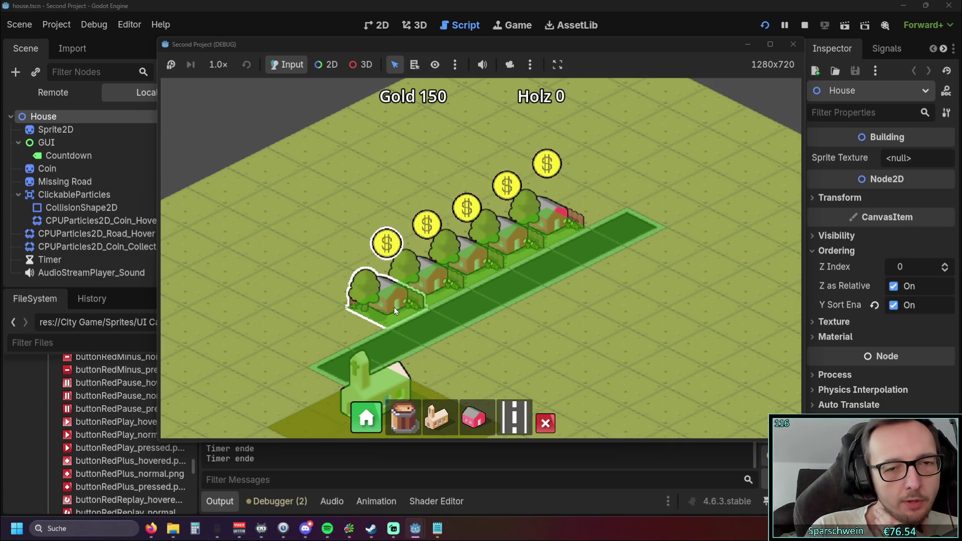
left_click_drag(394, 308, 539, 228)
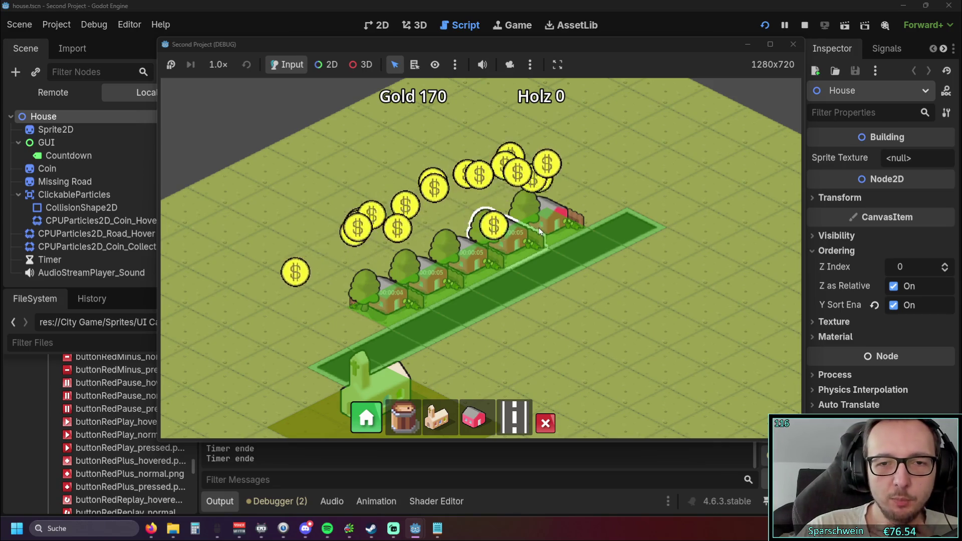
left_click(785, 50)
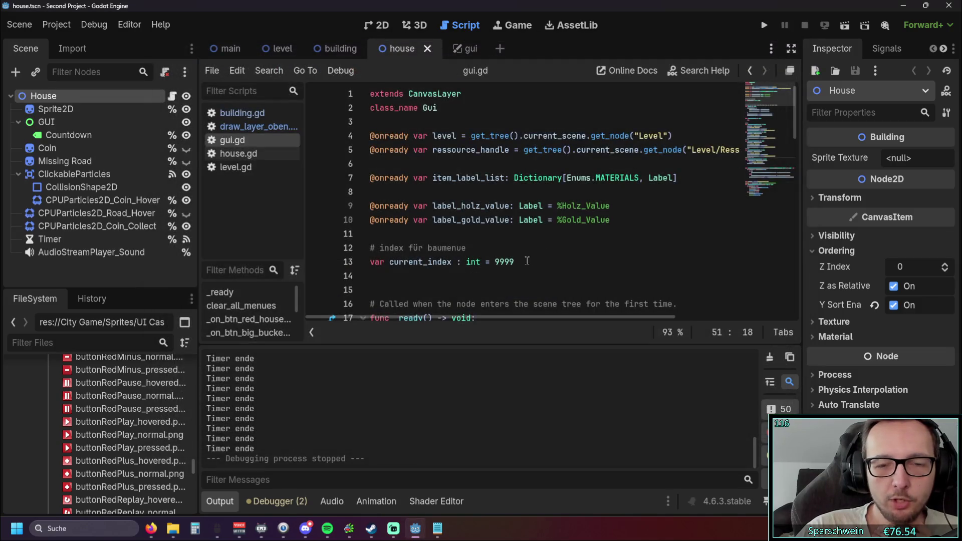
scroll(496, 261, "down", 2)
scroll(482, 260, "up", 2)
scroll(194, 444, "down", 3)
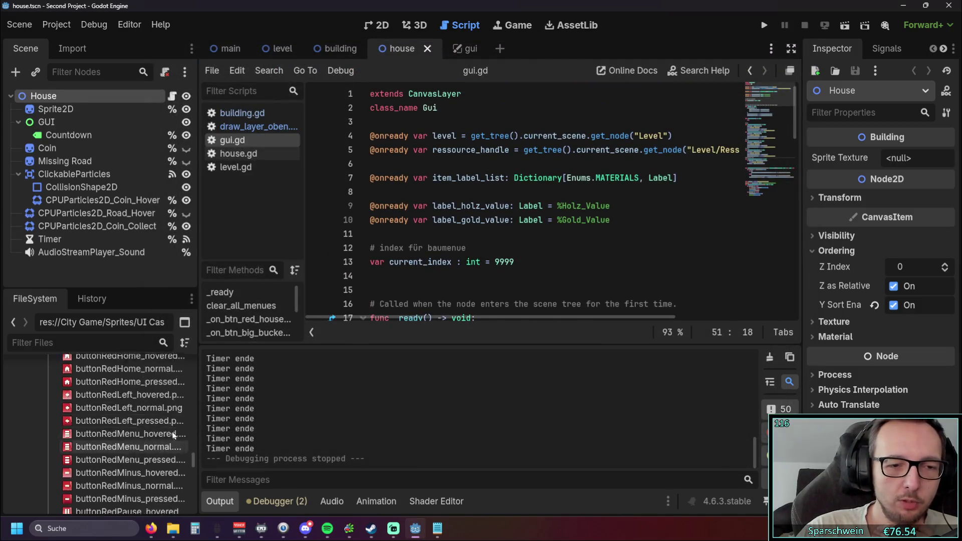
scroll(195, 447, "up", 10)
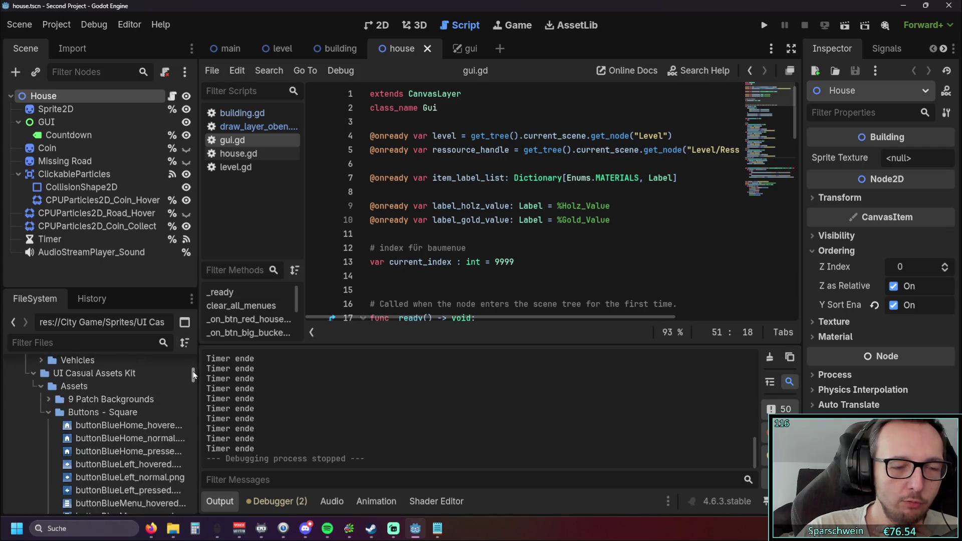
left_click(765, 27)
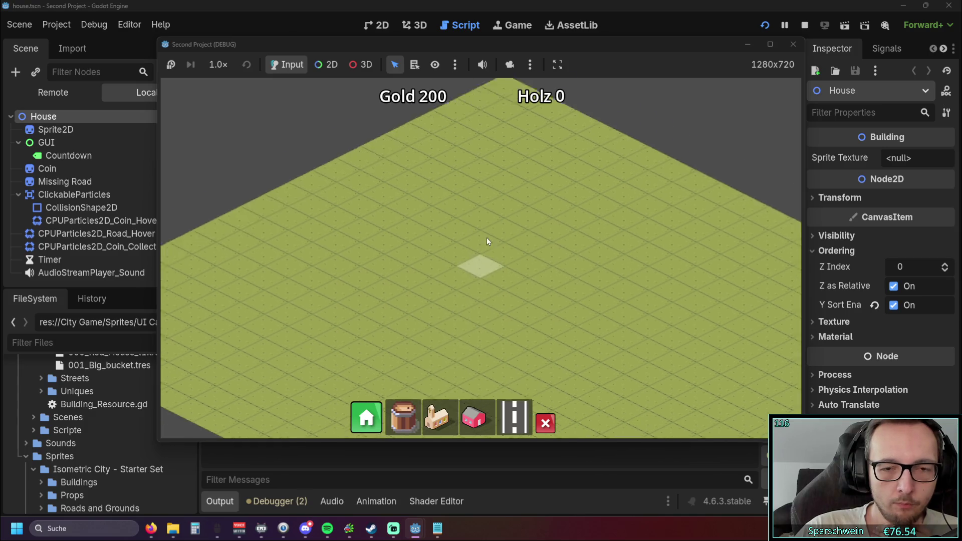
scroll(478, 301, "down", 2)
scroll(476, 316, "up", 2)
scroll(476, 308, "down", 1)
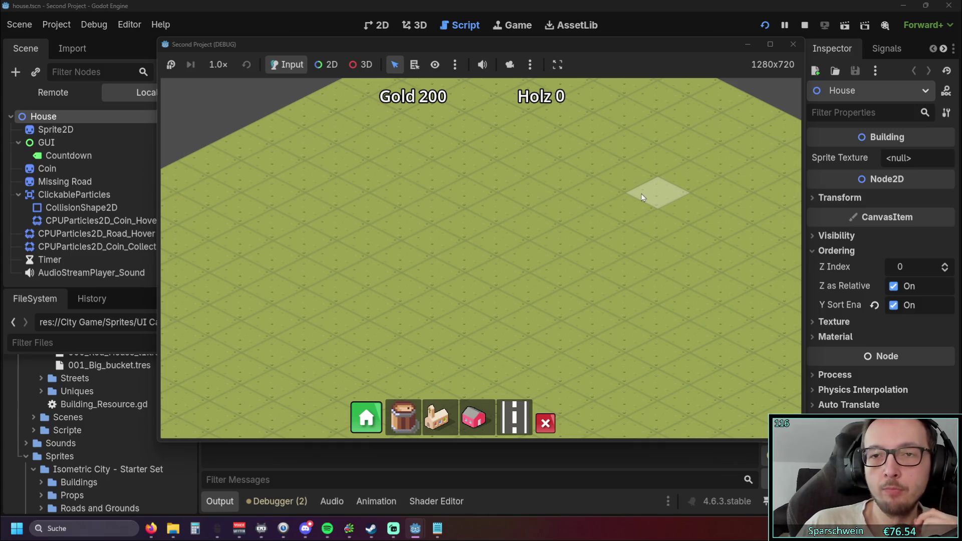
left_click(787, 47)
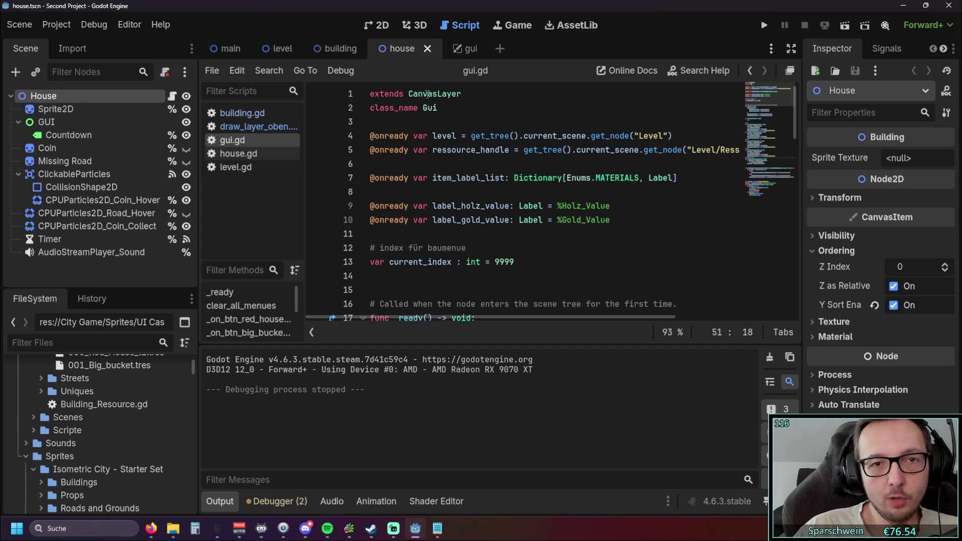
Step: Browse the building, level, main, house and gui scenes
scroll(428, 94, "down", 2)
scroll(428, 93, "up", 2)
left_click(341, 48)
left_click(281, 48)
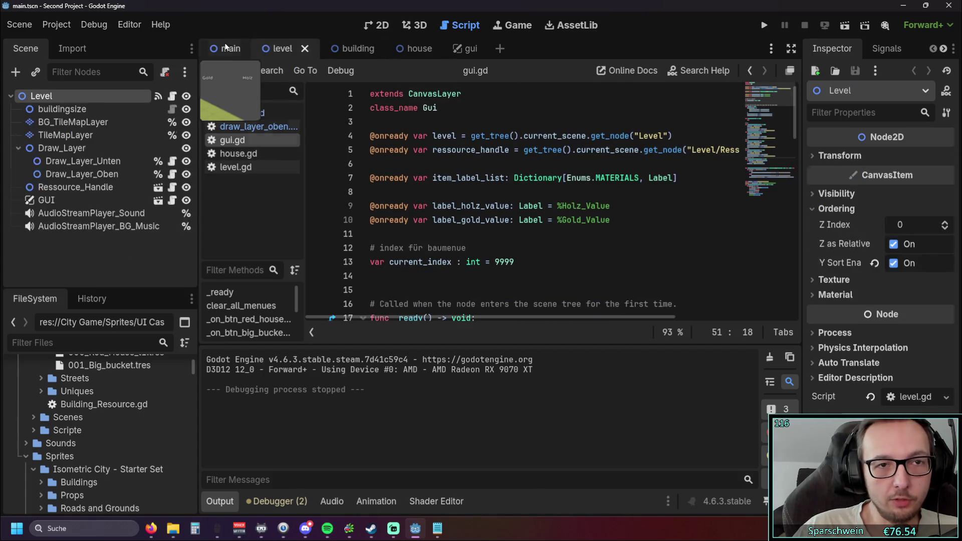
left_click(225, 47)
left_click(345, 48)
left_click(406, 48)
left_click(464, 50)
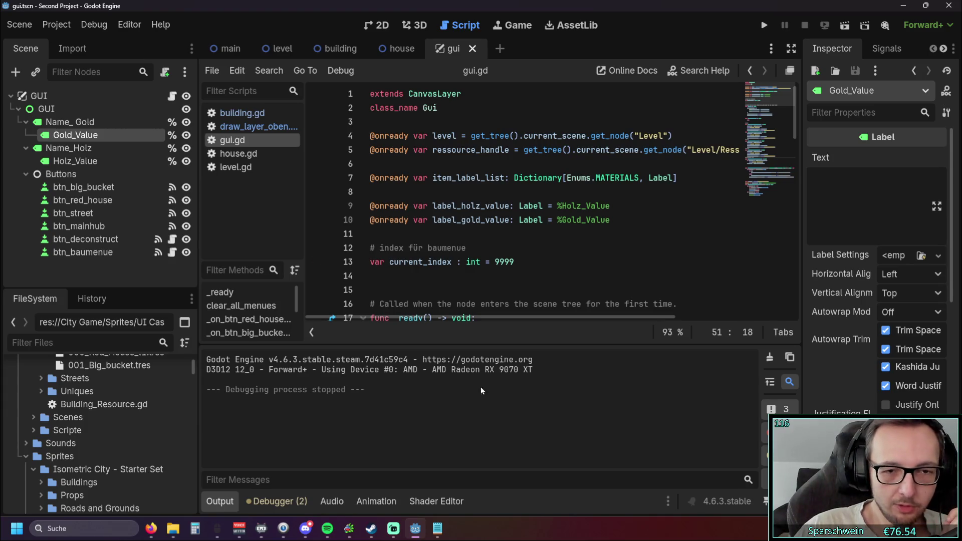
Step: Collapse the output panel, read through gui.gd, and switch to the main scene
mouse_move(494, 345)
left_mouse_down()
mouse_move(494, 293)
mouse_move(496, 345)
left_mouse_up()
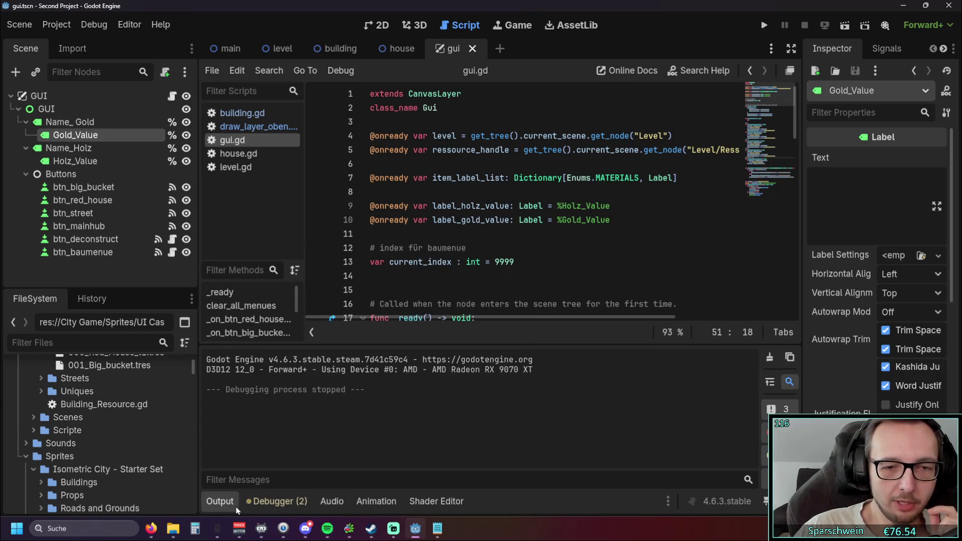
left_click(225, 505)
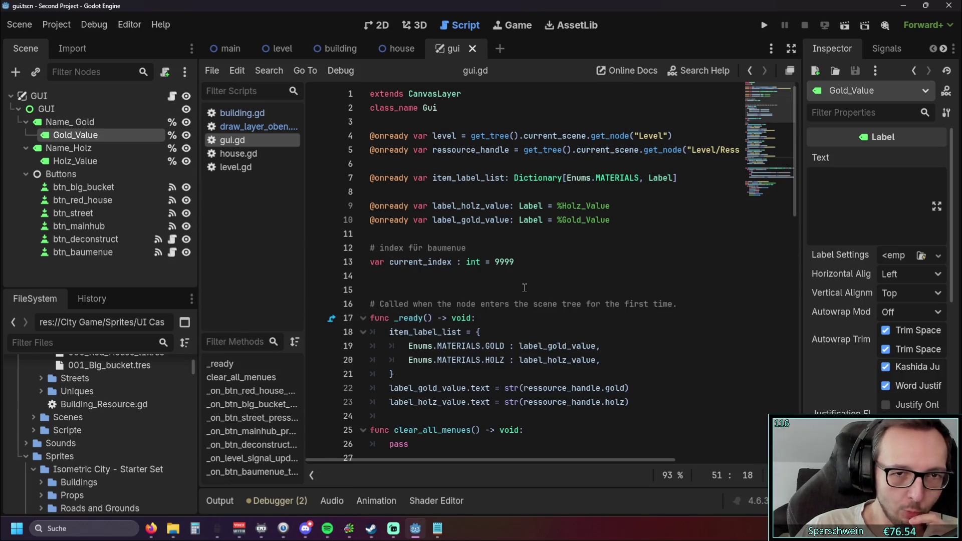
scroll(524, 286, "down", 15)
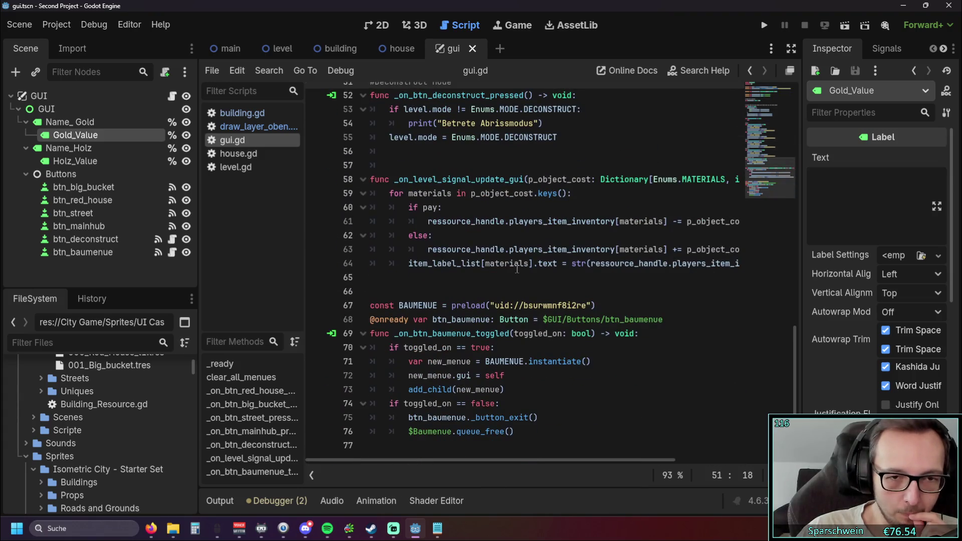
scroll(522, 279, "up", 15)
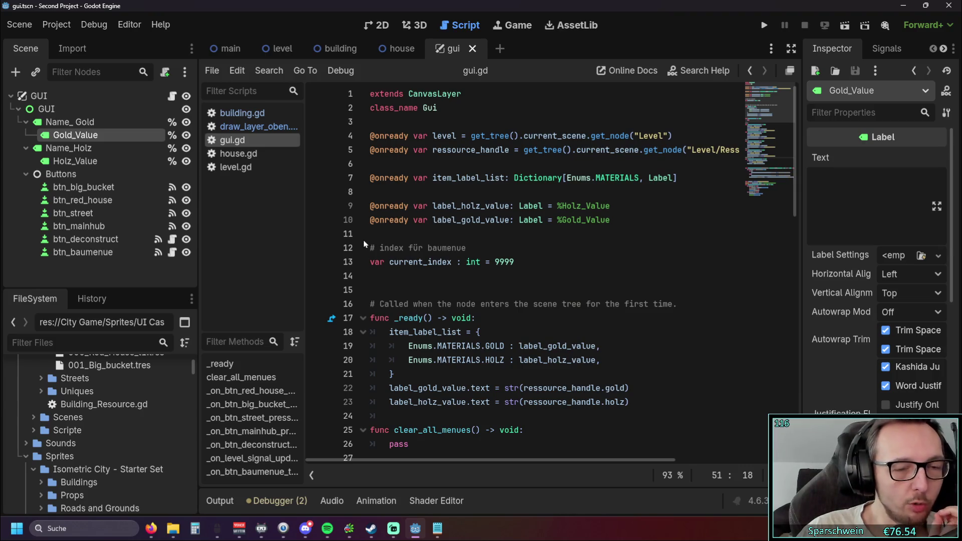
scroll(362, 241, "down", 5)
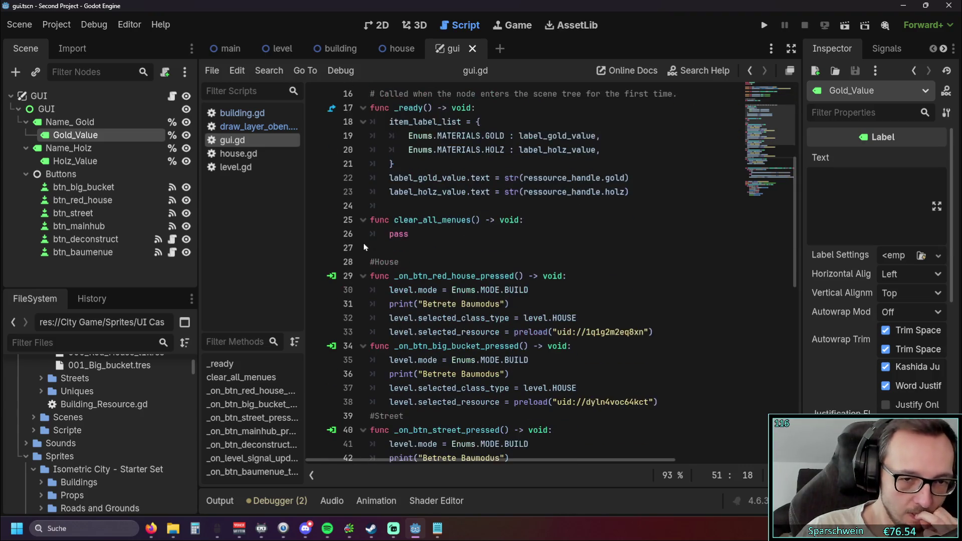
scroll(364, 246, "down", 2)
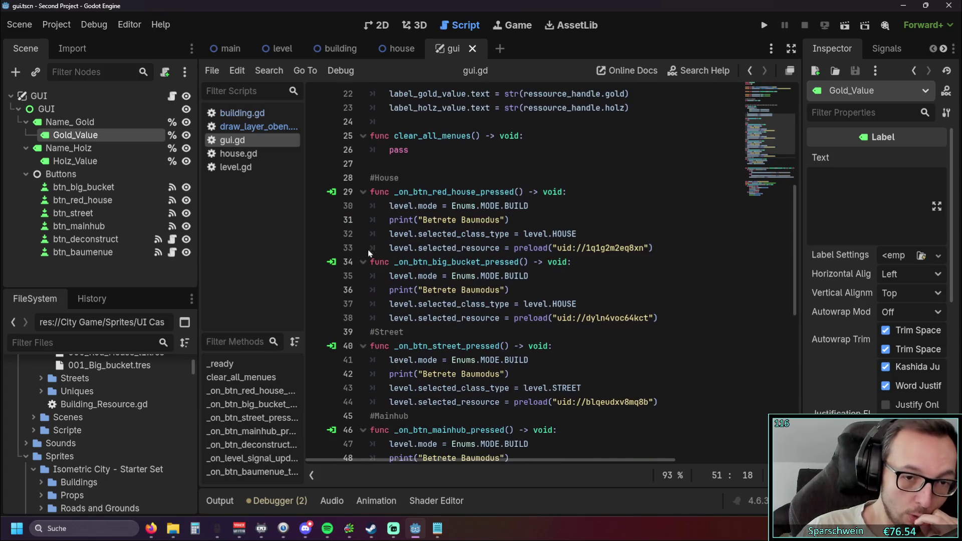
scroll(369, 248, "up", 7)
left_click(228, 48)
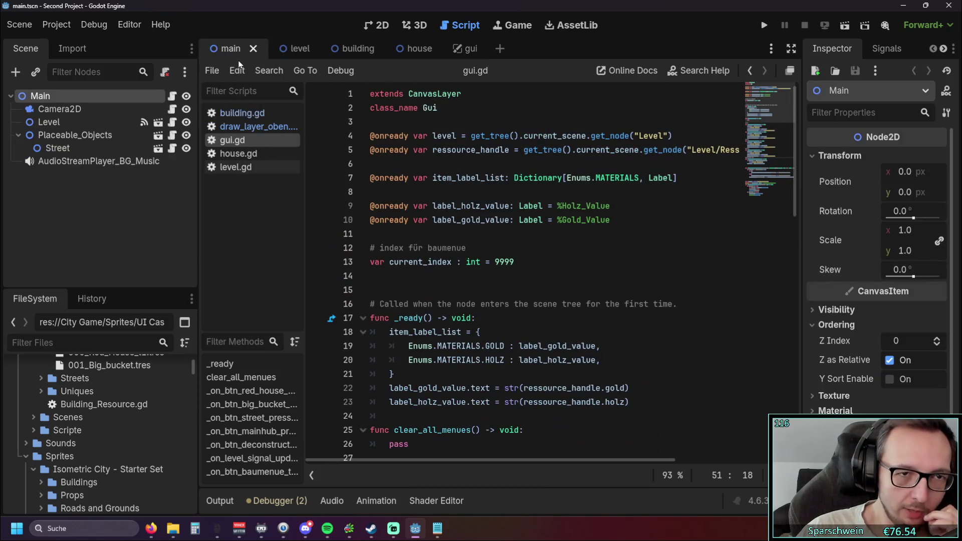
Step: Cycle through the building and house scenes and settle on the level scene
left_click(277, 48)
left_click(353, 52)
left_click(424, 52)
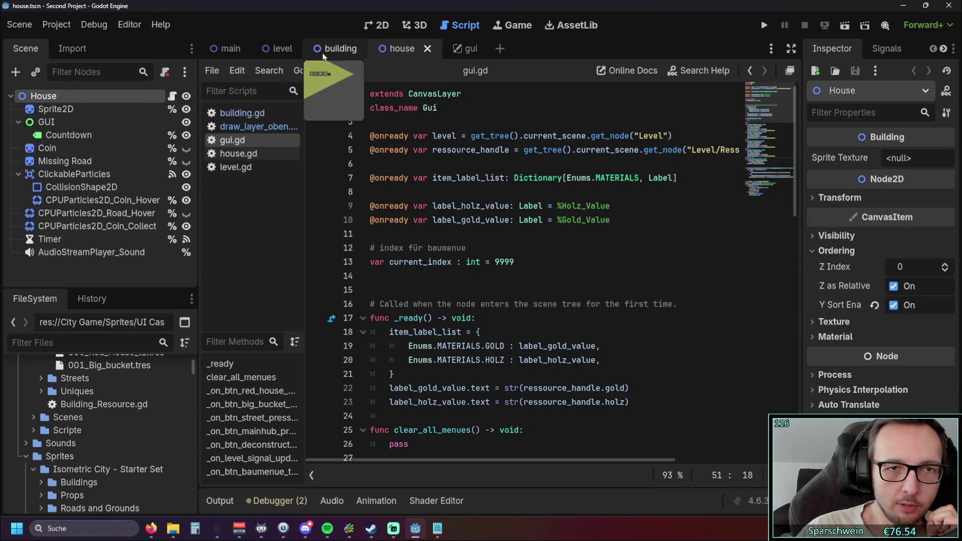
left_click(355, 49)
left_click(271, 50)
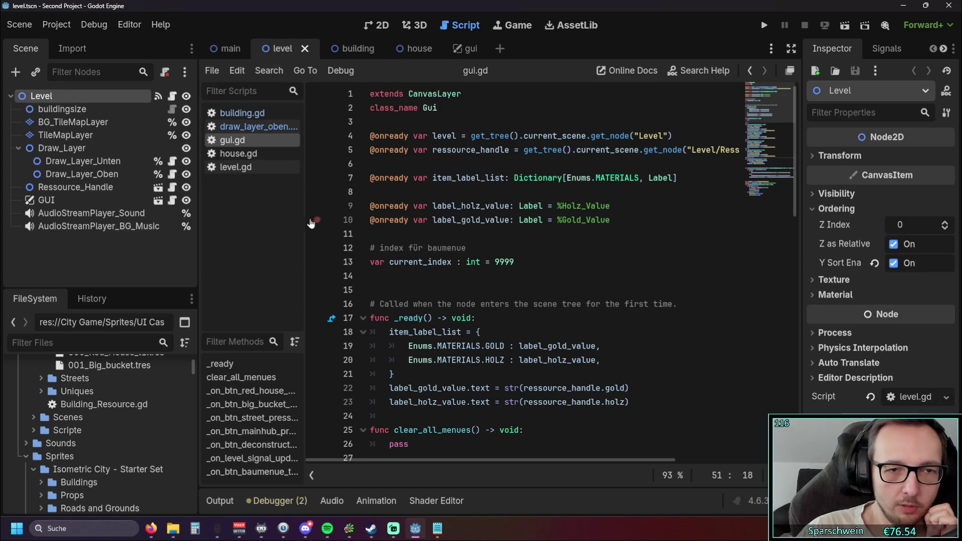
Step: Widen the script list beside the code editor
left_click_drag(305, 222, 341, 221)
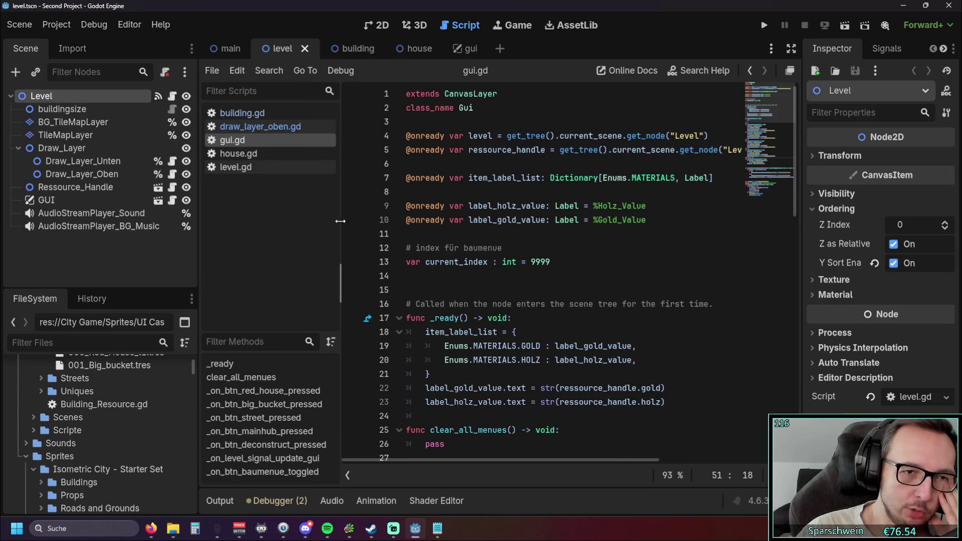
left_click_drag(340, 221, 338, 219)
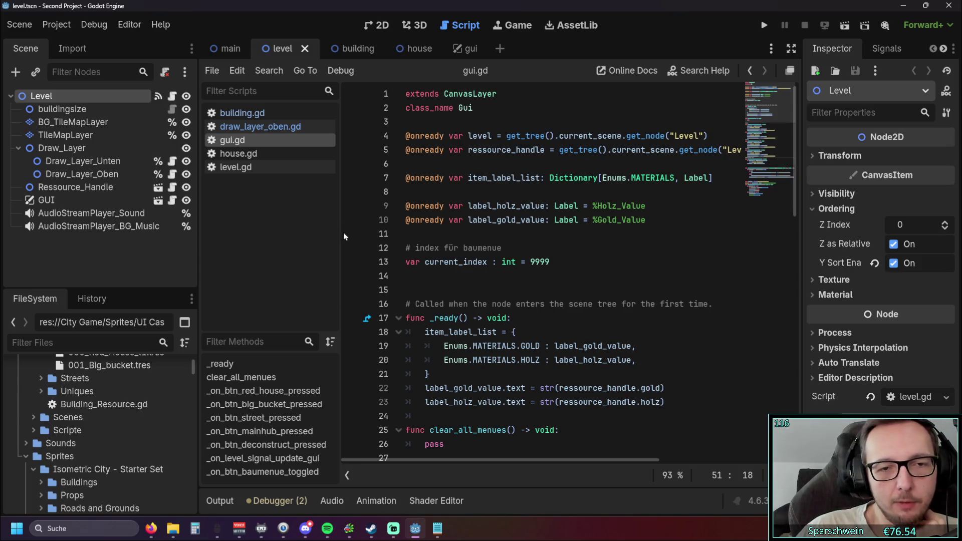
mouse_move(340, 232)
left_mouse_down()
mouse_move(369, 232)
mouse_move(343, 230)
mouse_move(352, 231)
left_mouse_up()
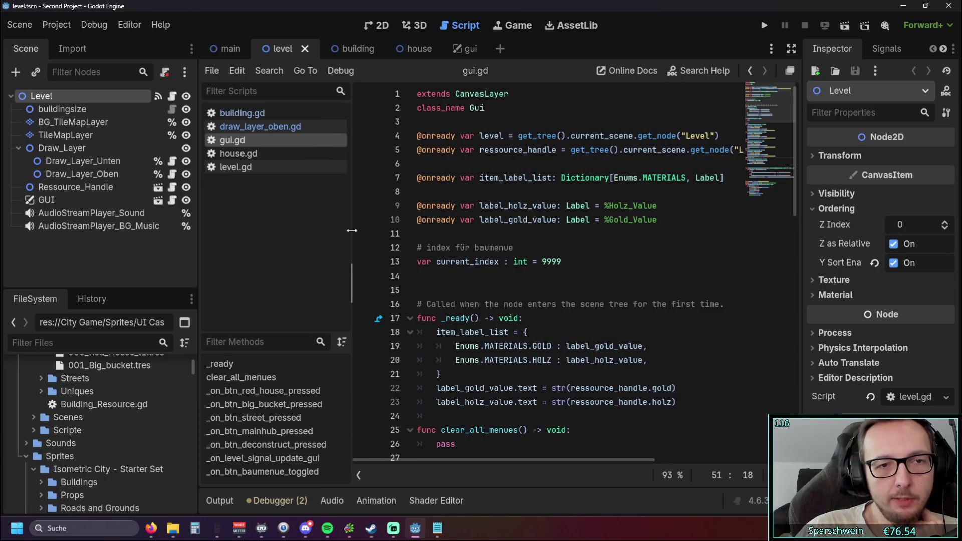
Step: Open house.gd and scroll through its code
left_click(239, 153)
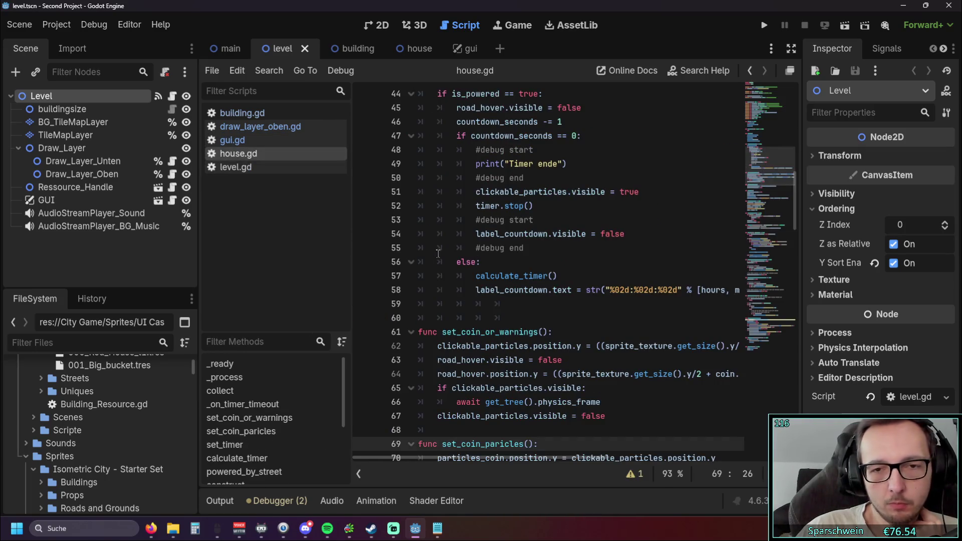
scroll(449, 252, "down", 2)
scroll(449, 252, "up", 2)
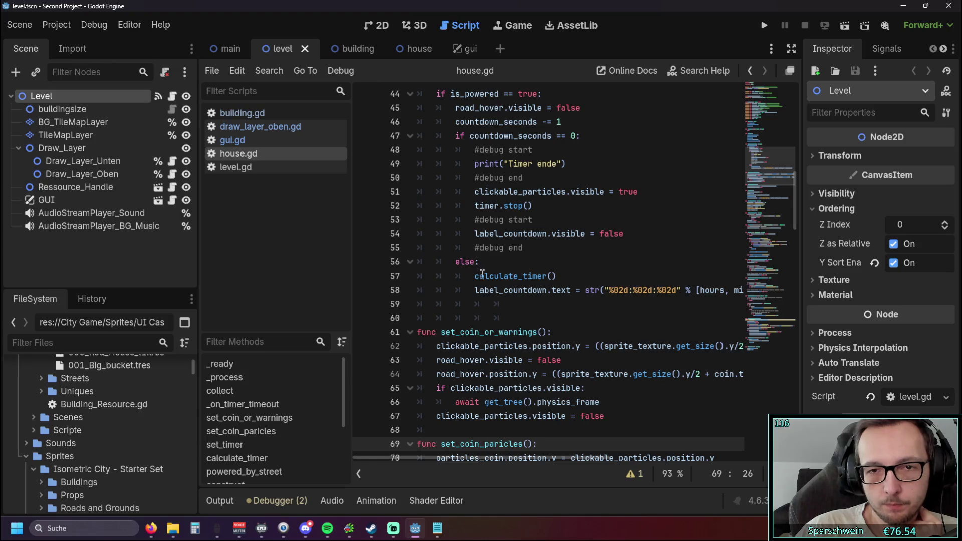
scroll(482, 273, "up", 1)
scroll(501, 271, "up", 3)
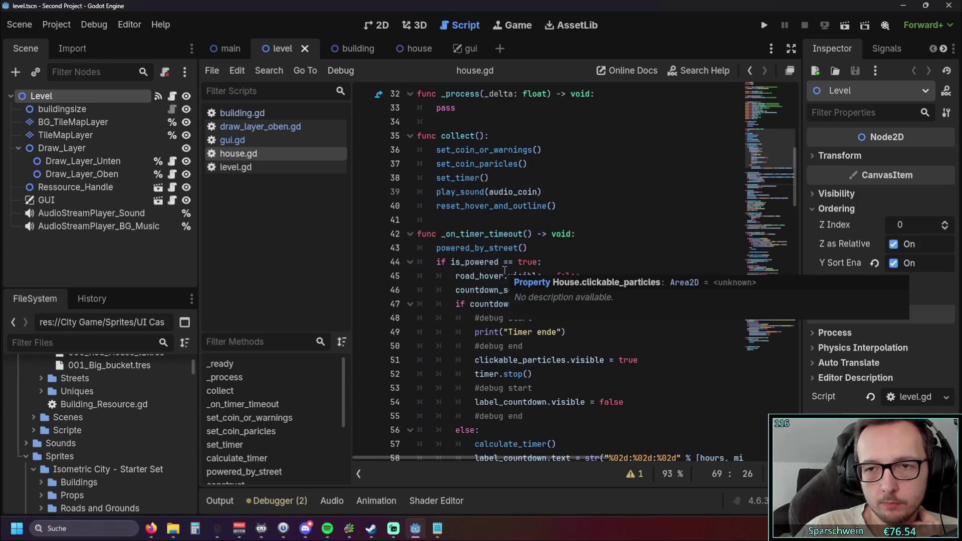
scroll(505, 270, "down", 10)
Step: Open level.gd and collapse the _construct_building function
left_click(249, 169)
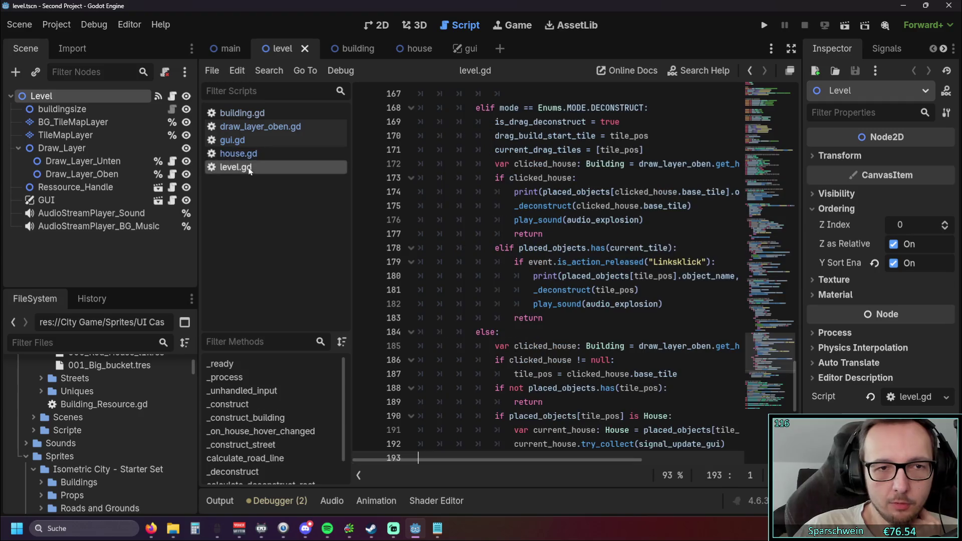
scroll(580, 241, "down", 8)
scroll(580, 241, "up", 3)
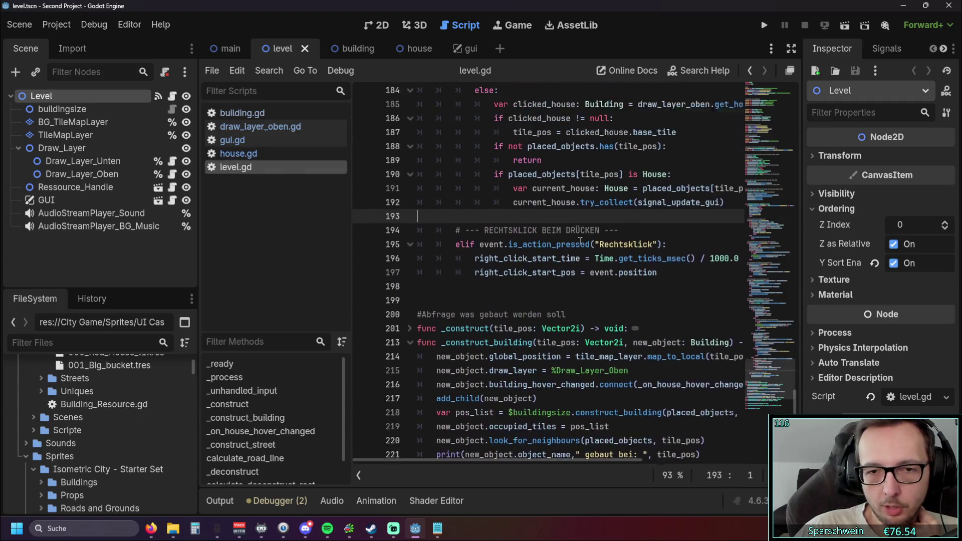
scroll(580, 241, "up", 1)
left_click(410, 387)
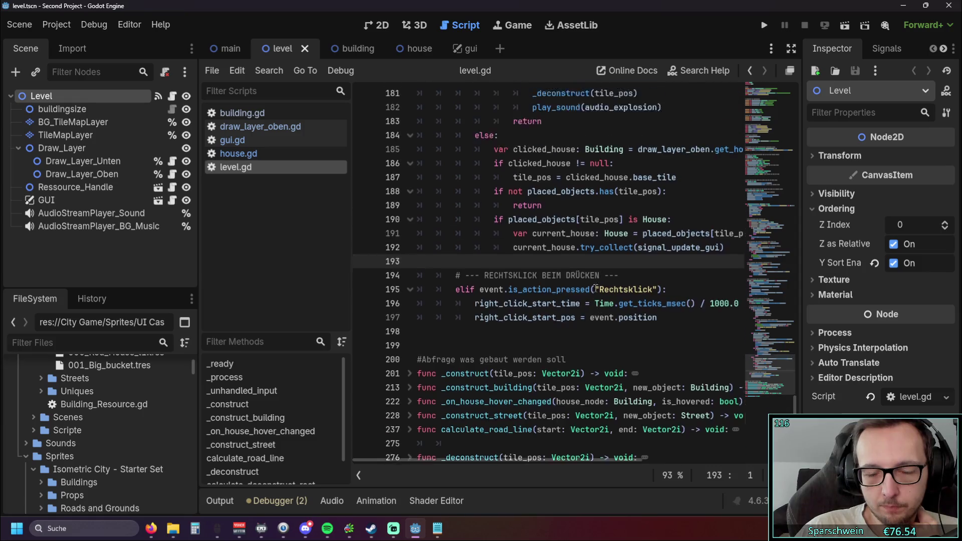
scroll(596, 289, "up", 7)
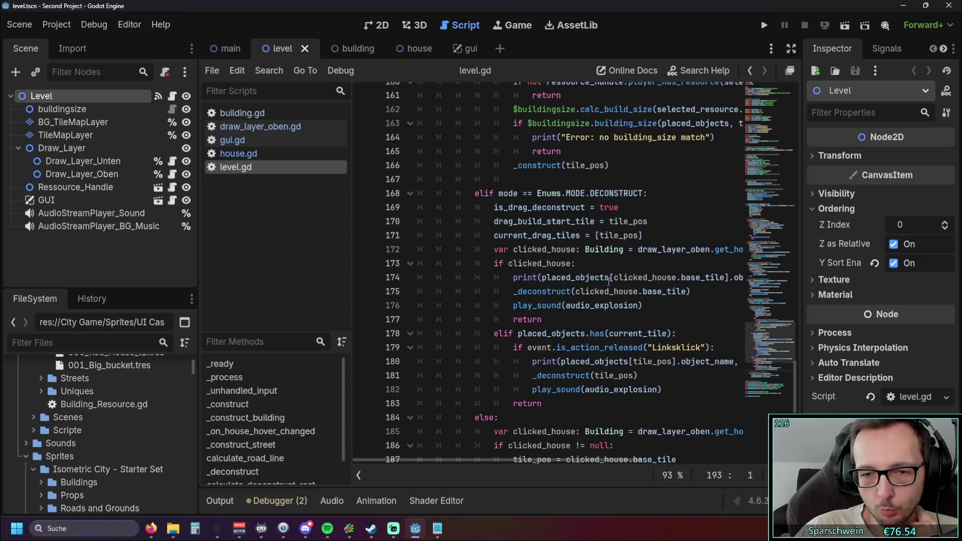
scroll(609, 282, "up", 4)
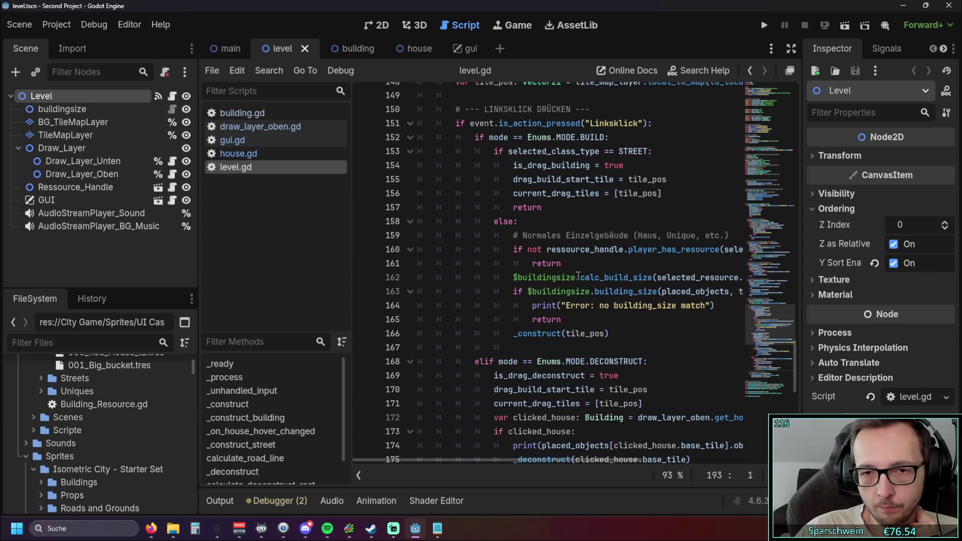
scroll(578, 276, "up", 1)
scroll(577, 274, "up", 4)
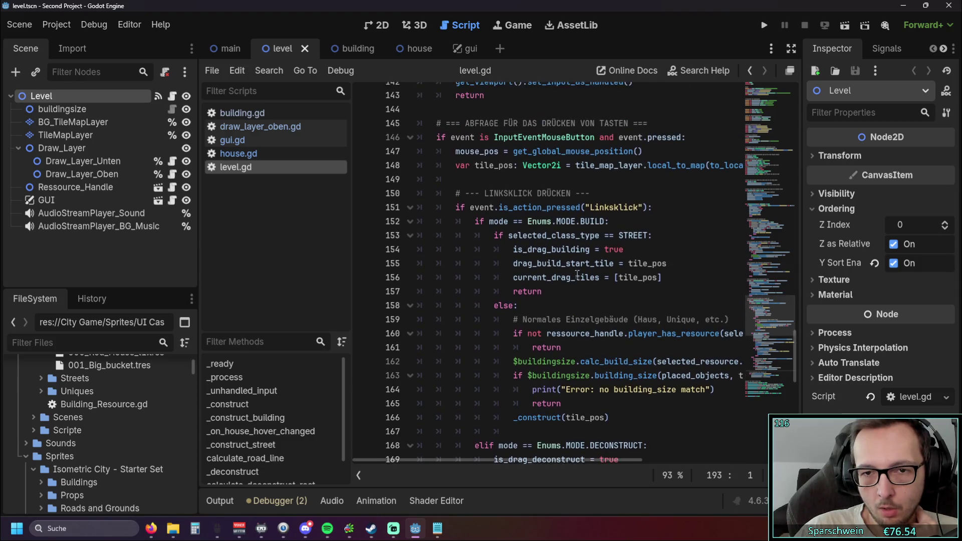
scroll(575, 274, "down", 4)
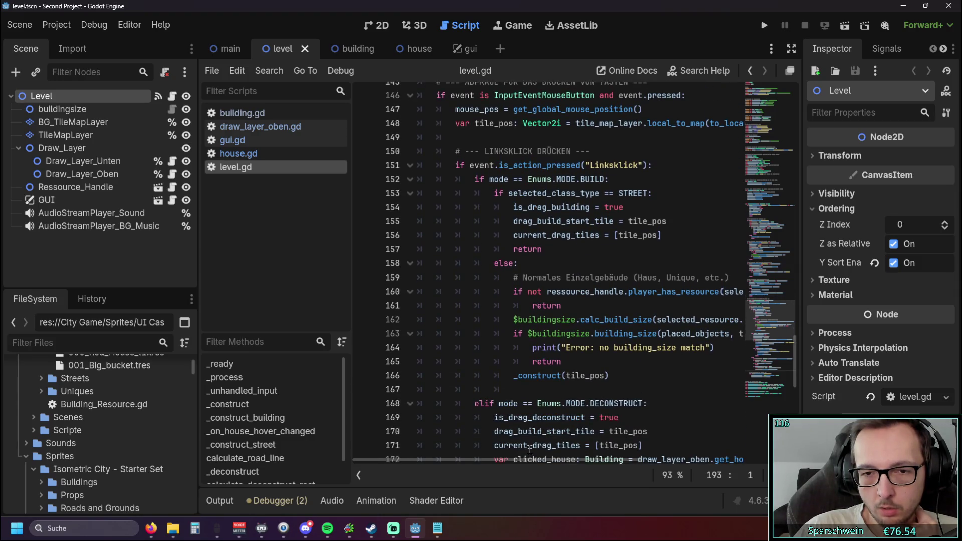
mouse_move(543, 460)
left_mouse_down()
mouse_move(598, 467)
mouse_move(549, 472)
mouse_move(650, 468)
mouse_move(535, 457)
left_mouse_up()
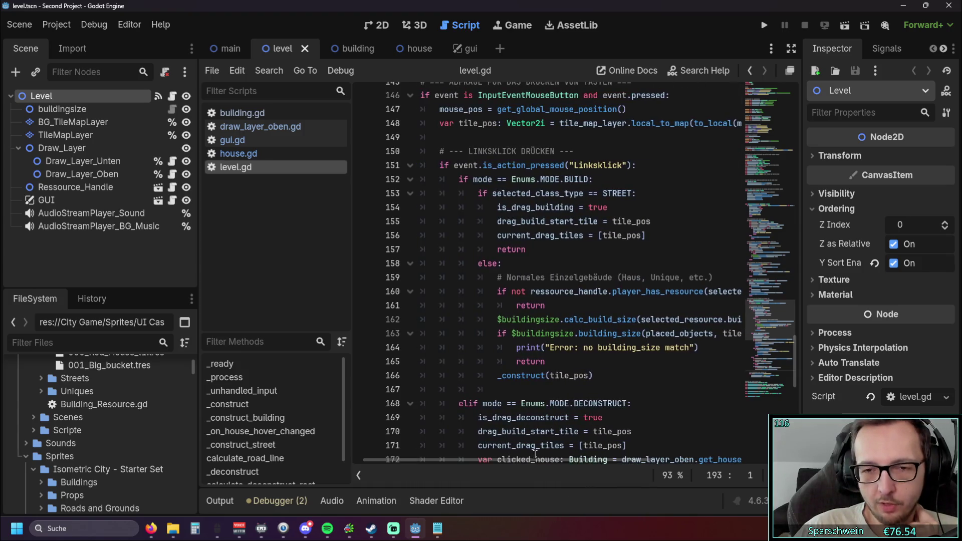
mouse_move(537, 448)
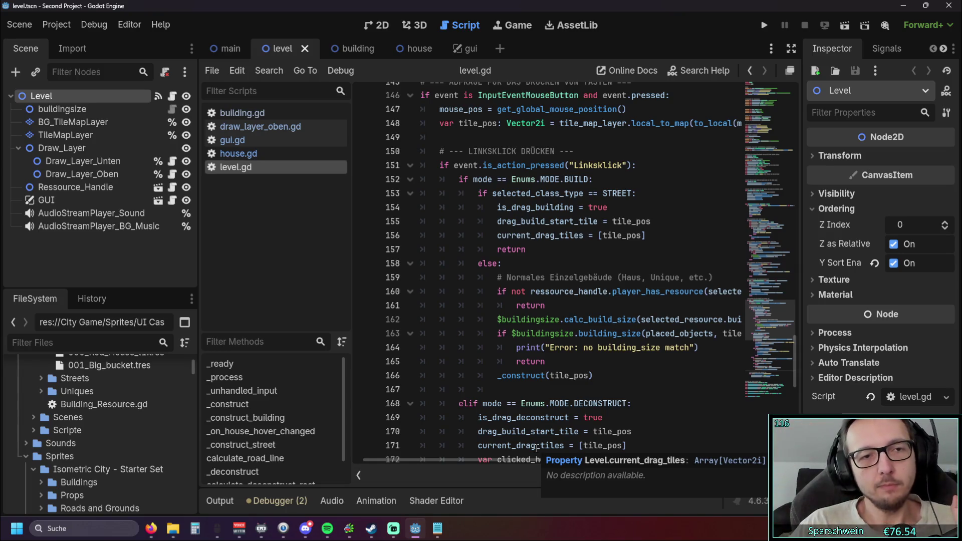
Step: Scroll through the folded level.gd to review its remaining functions
scroll(592, 342, "up", 3)
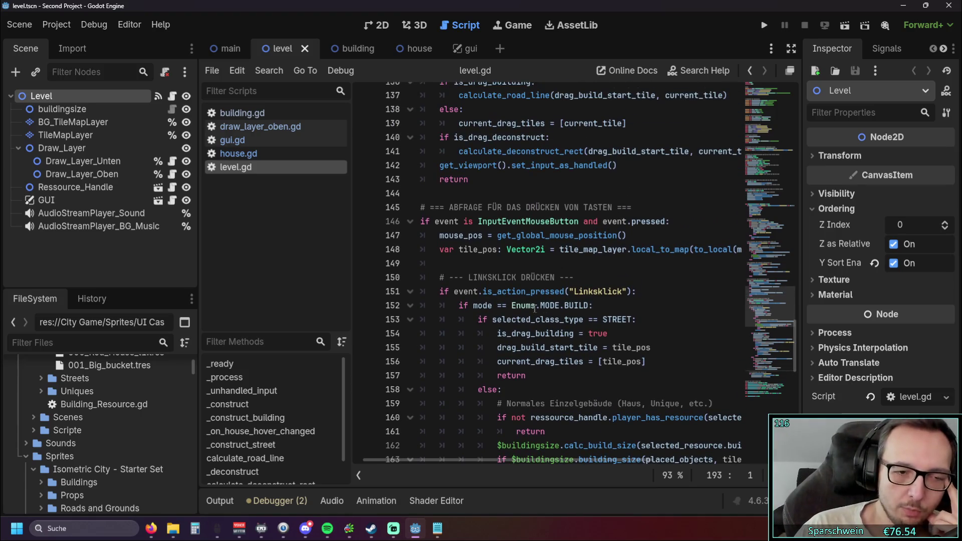
scroll(534, 308, "up", 2)
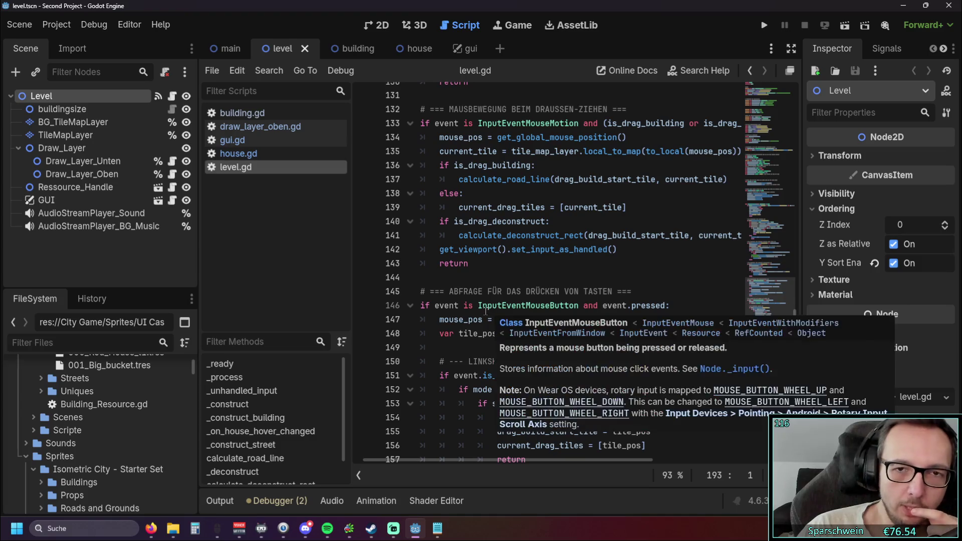
scroll(490, 311, "up", 5)
scroll(529, 300, "up", 3)
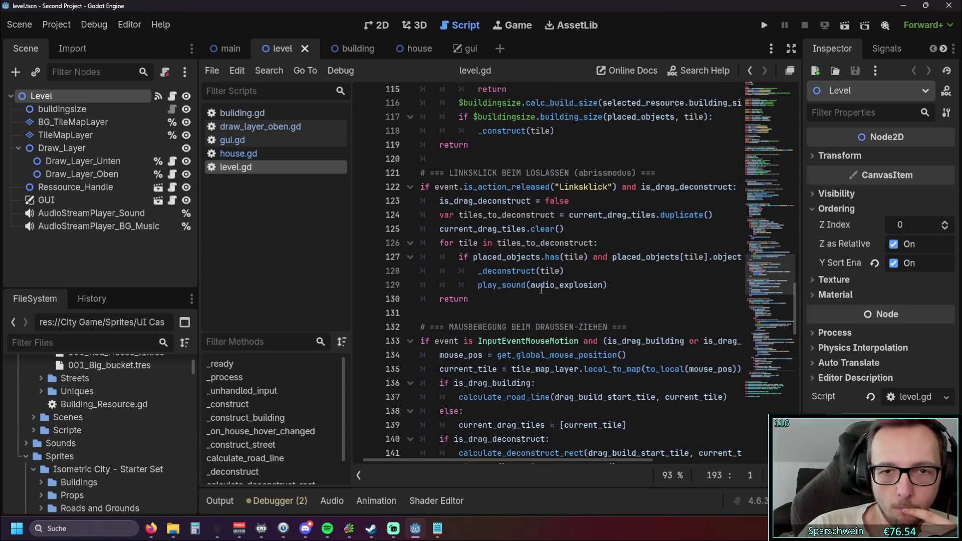
scroll(541, 289, "up", 10)
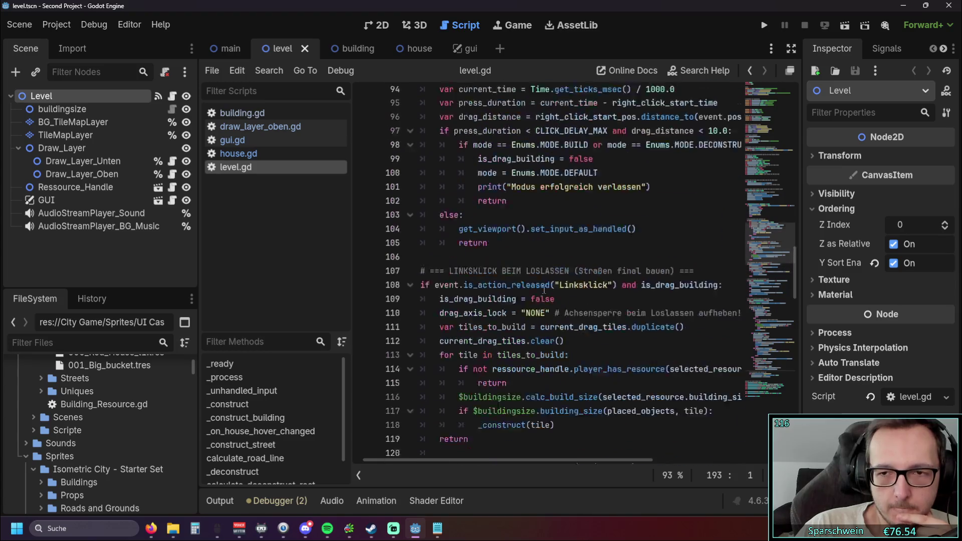
mouse_move(795, 253)
left_mouse_down()
mouse_move(807, 106)
mouse_move(814, 406)
left_mouse_up()
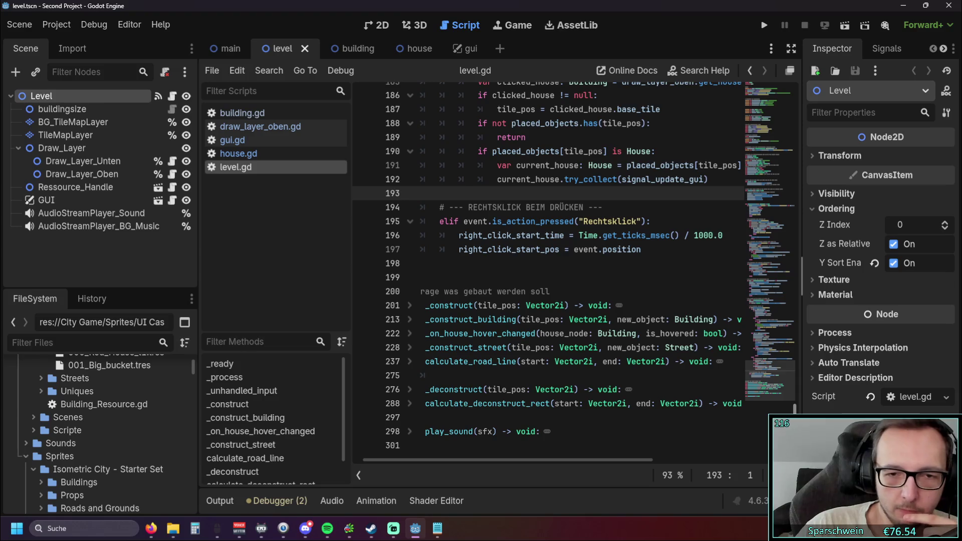
scroll(492, 460, "left", 2)
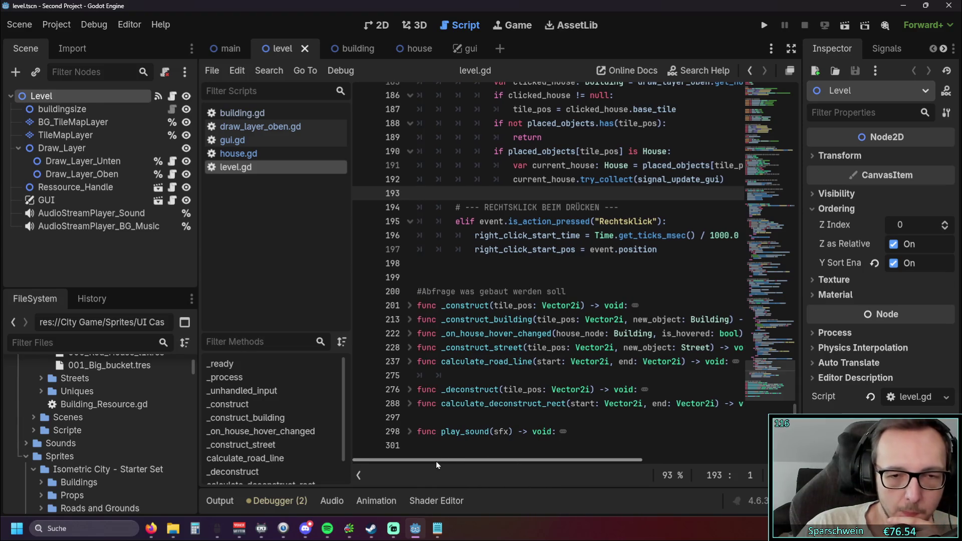
scroll(436, 461, "right", 5)
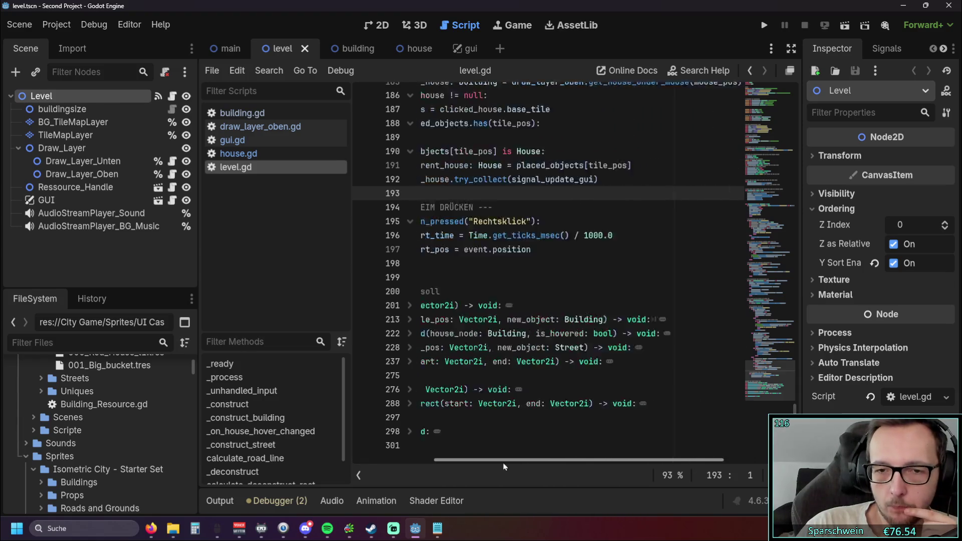
scroll(431, 463, "left", 5)
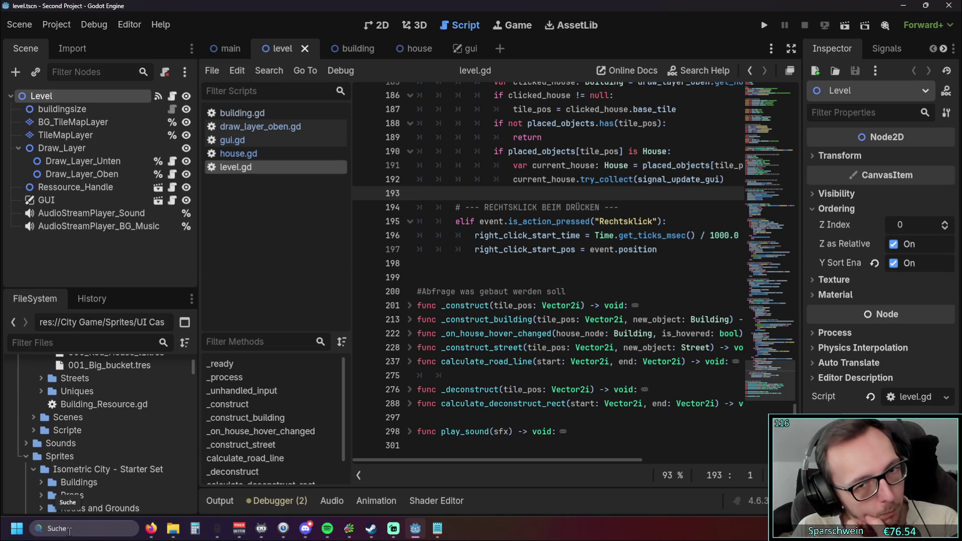
scroll(610, 245, "up", 15)
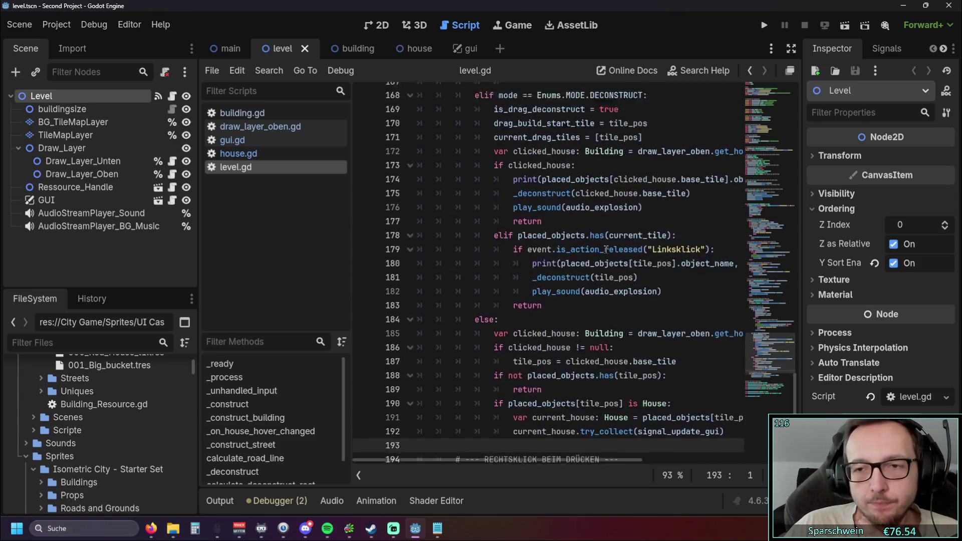
Step: Scroll level.gd back up to line 1
scroll(610, 245, "up", 13)
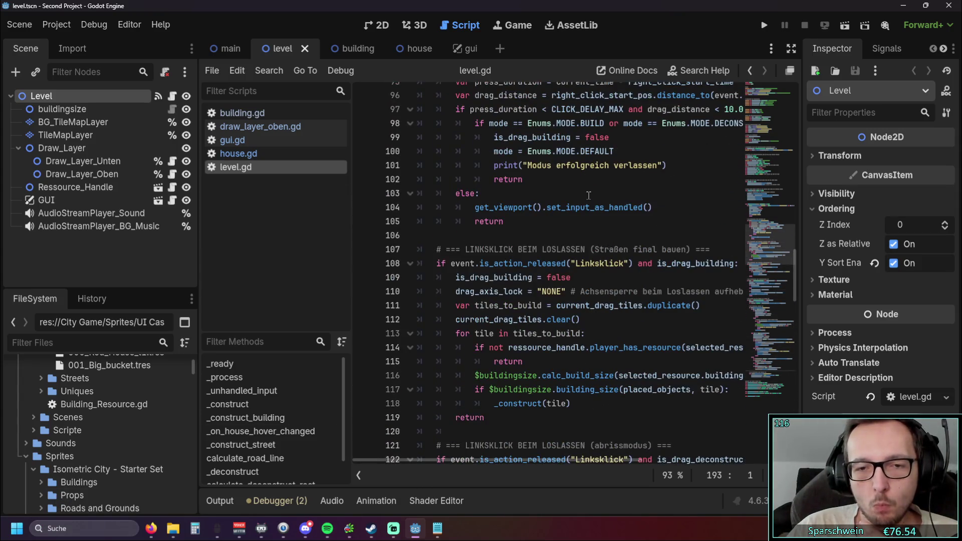
scroll(593, 207, "up", 10)
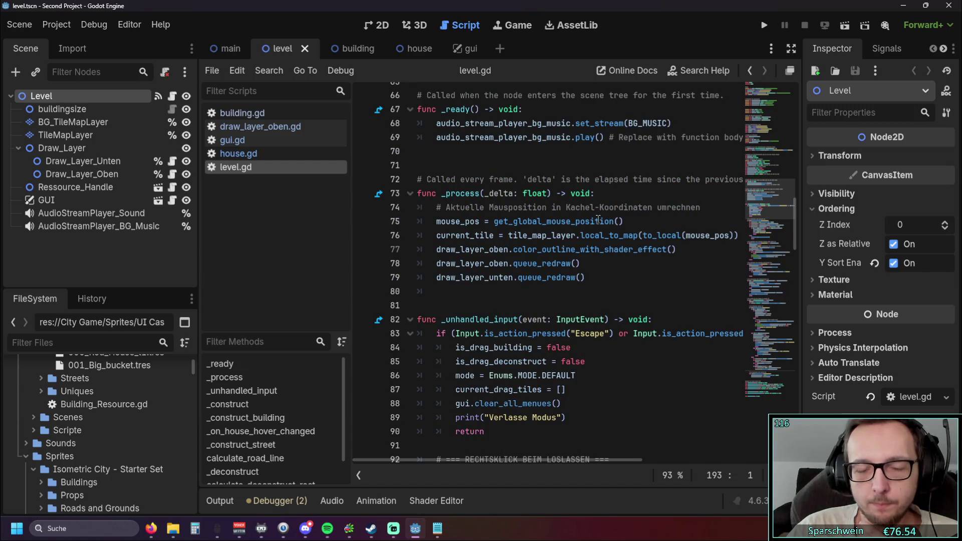
scroll(599, 219, "up", 11)
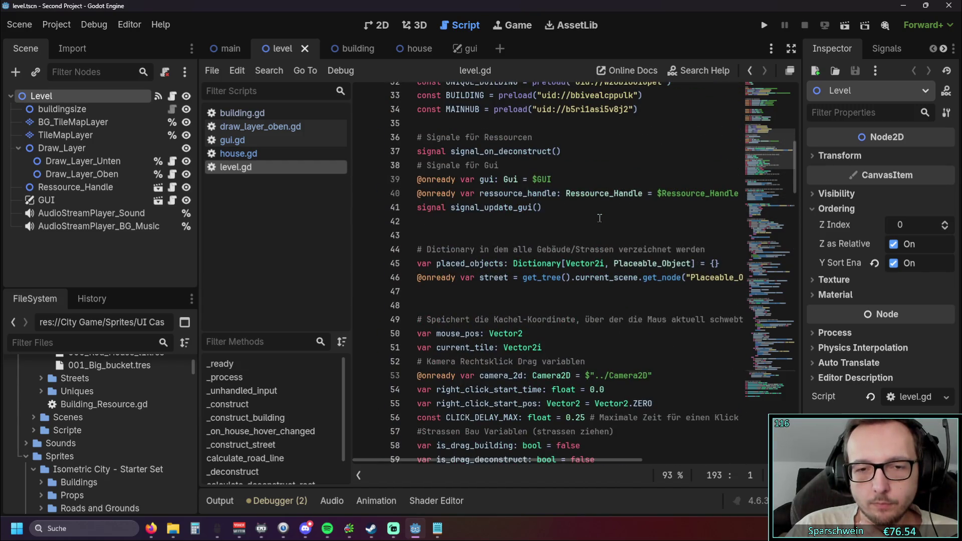
scroll(599, 215, "up", 10)
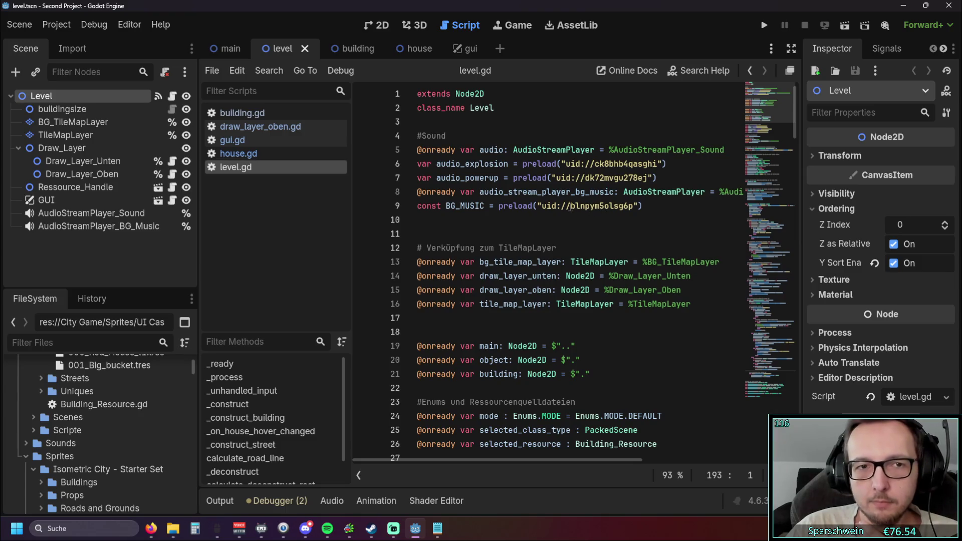
Step: Narrow the scene dock and script list to widen the code, then run the game
left_click_drag(352, 273, 303, 275)
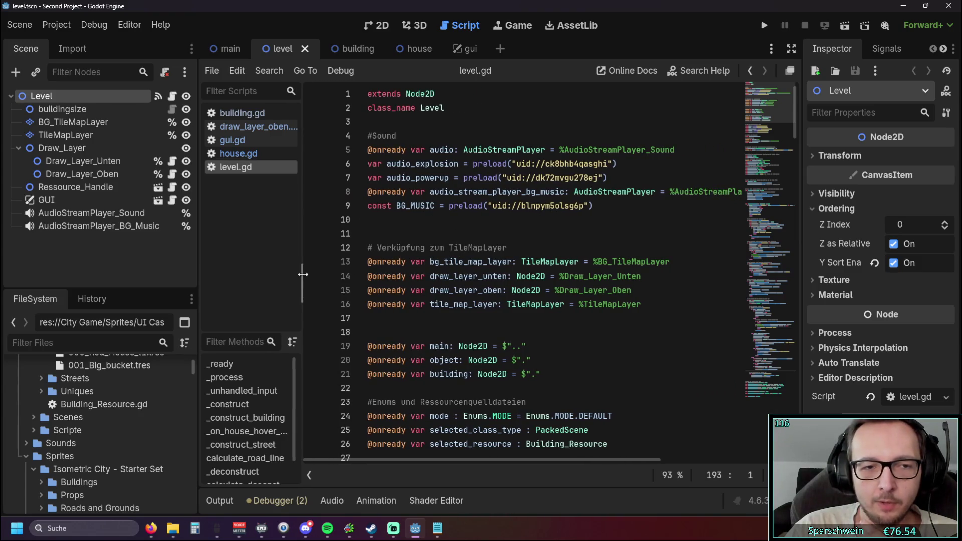
left_click_drag(200, 271, 166, 272)
left_click_drag(179, 270, 169, 271)
left_click_drag(269, 301, 267, 301)
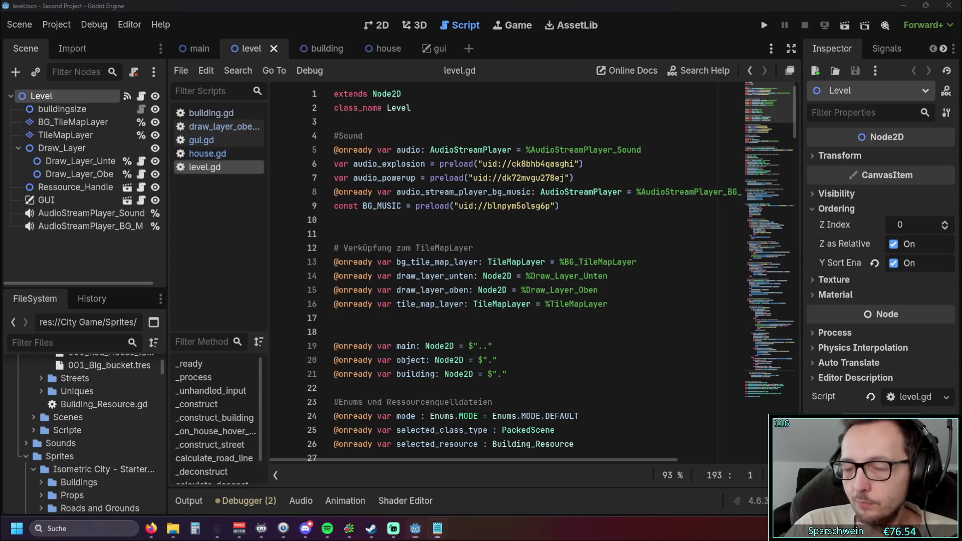
left_click(764, 25)
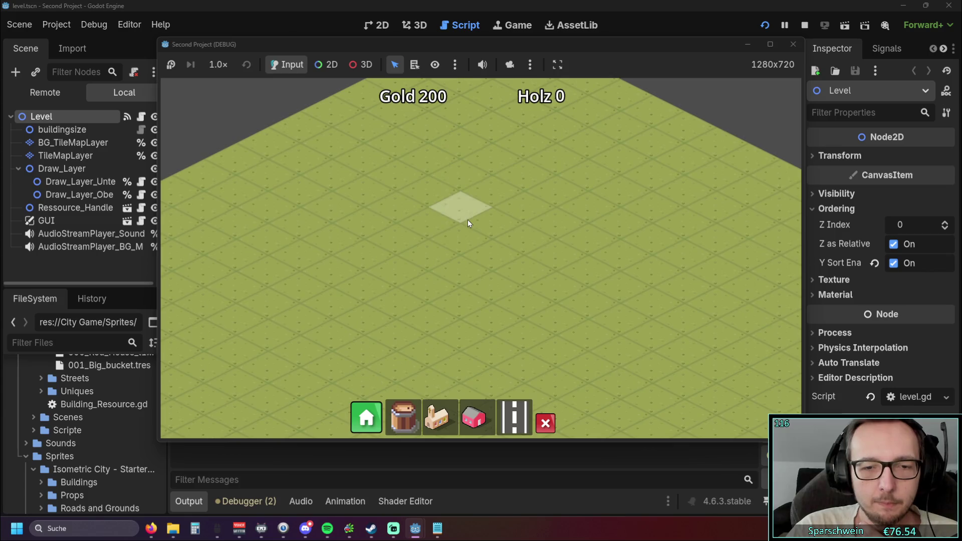
Step: Place four pink houses in a diagonal row
scroll(468, 219, "down", 2)
left_click(444, 413)
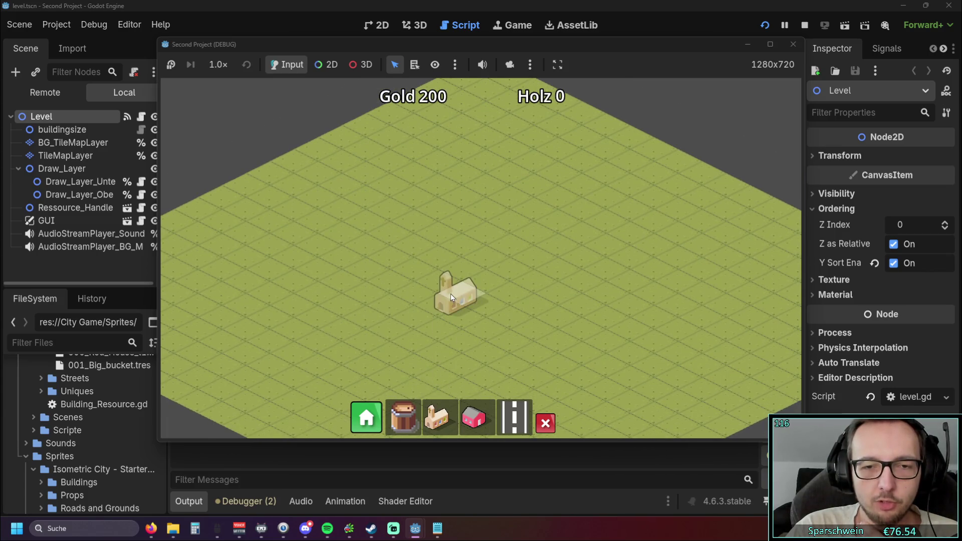
left_click(474, 418)
scroll(449, 262, "up", 2)
left_click_drag(454, 233, 551, 185)
Step: Lay a diagonal road beside the houses and place the church at its lower end
left_click_drag(392, 314, 647, 186)
left_click(437, 417)
left_click(449, 328)
right_click(641, 307)
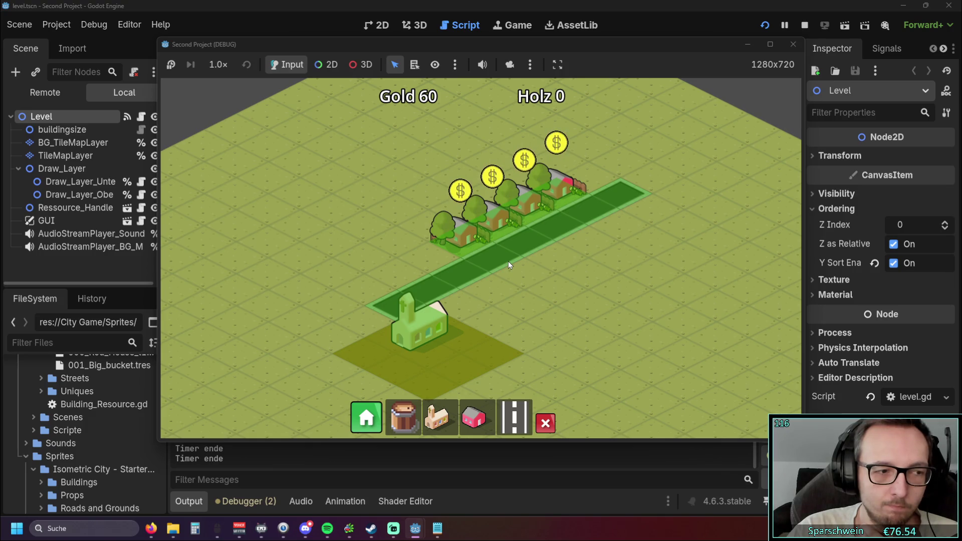
Step: Collect the coins from the four houses and shift the view to inspect the city
left_click(499, 223)
left_click(526, 205)
left_click(551, 196)
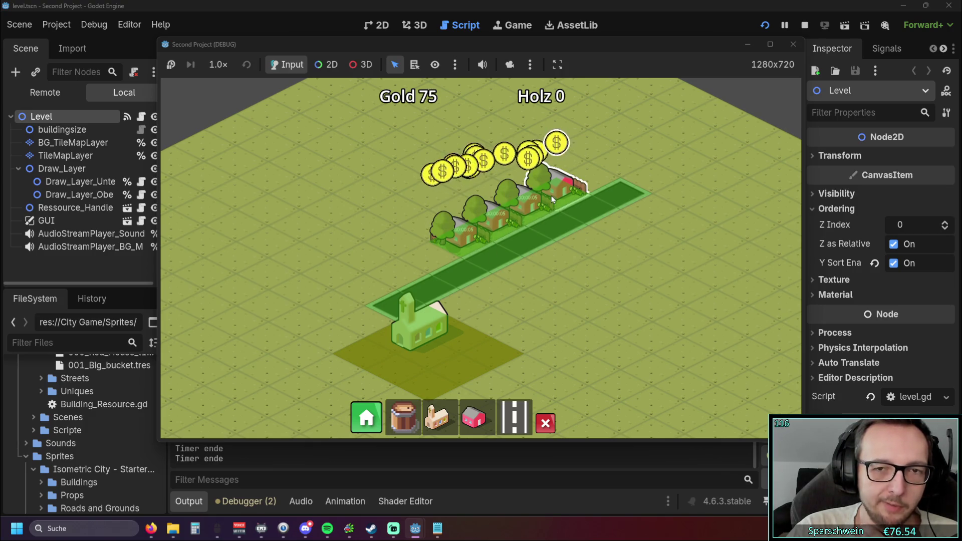
left_click(551, 185)
scroll(520, 251, "down", 3)
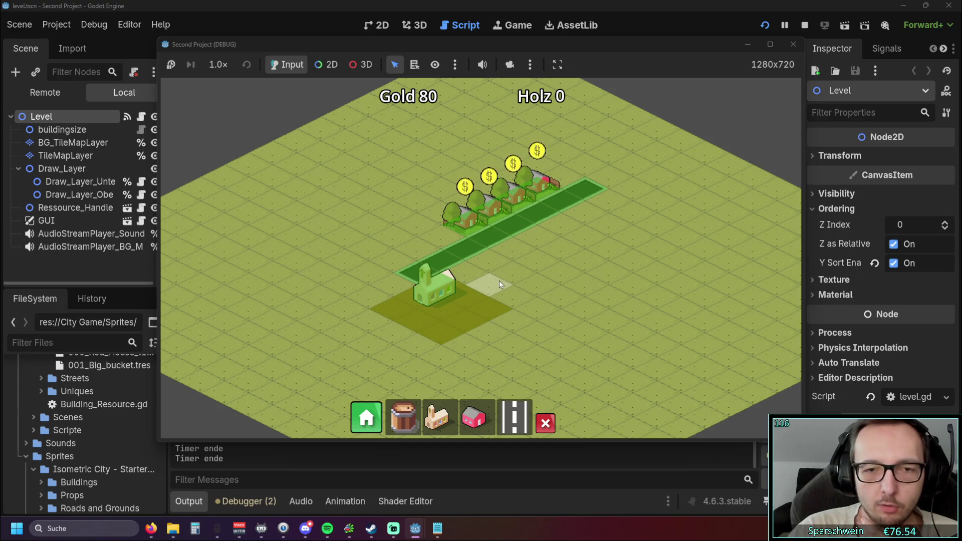
key("s")
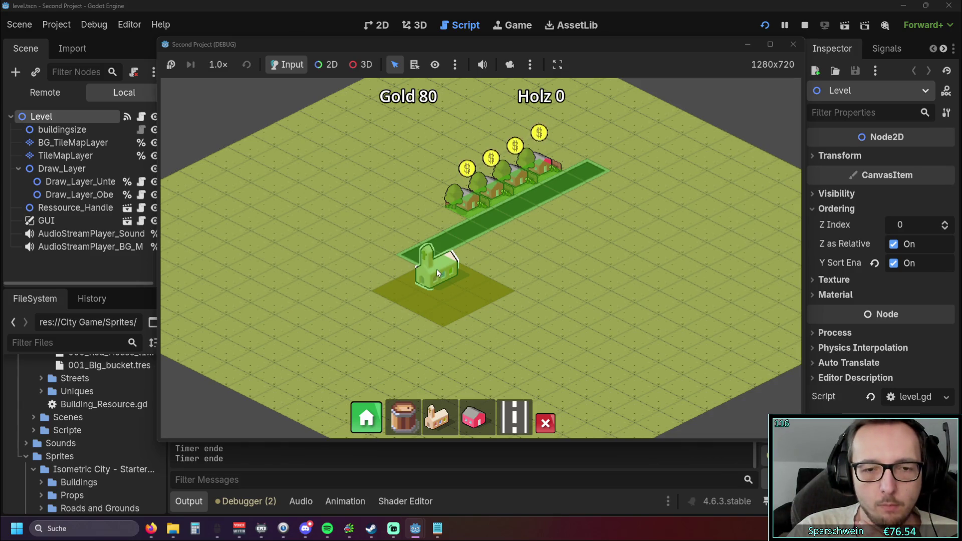
scroll(439, 269, "up", 1)
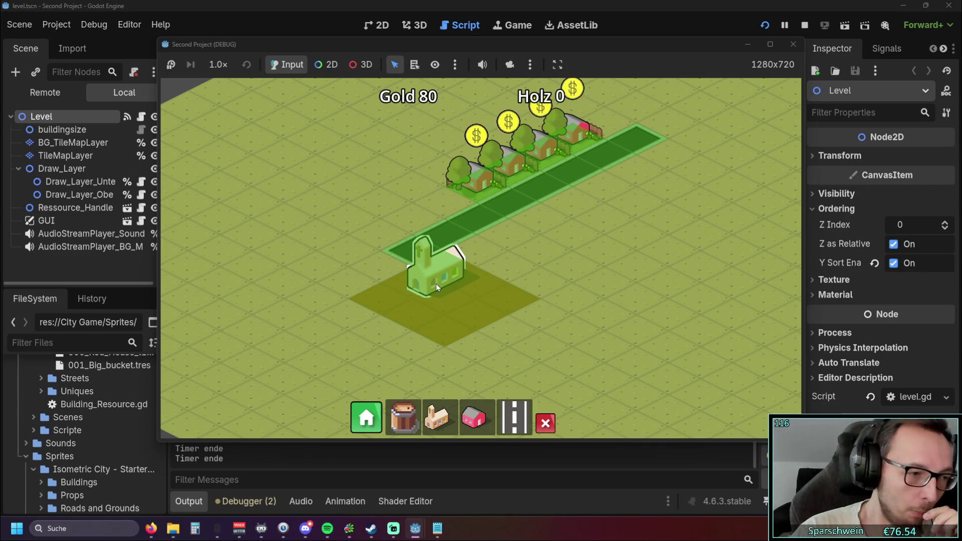
Step: Stop the game and scroll level.gd down to its _ready function
left_click(793, 45)
scroll(548, 256, "down", 8)
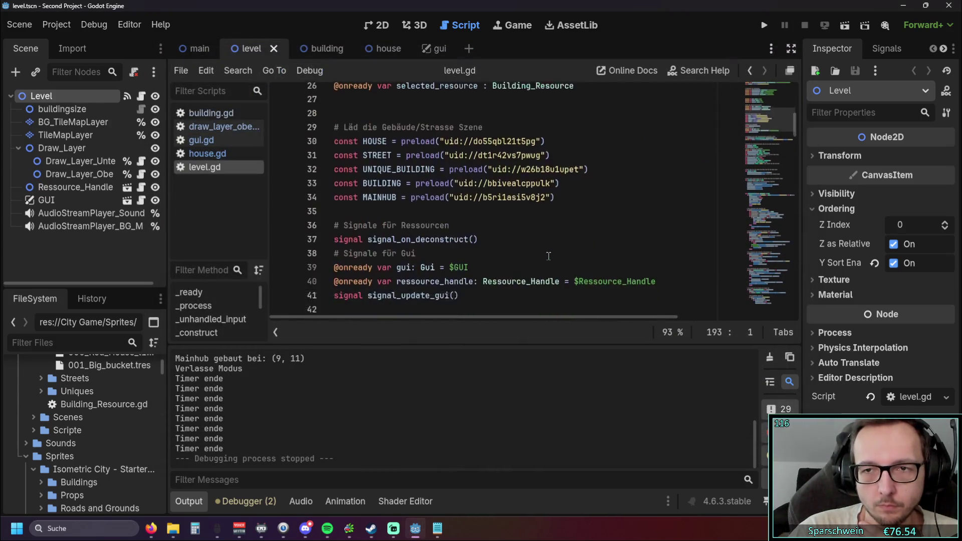
scroll(548, 256, "down", 10)
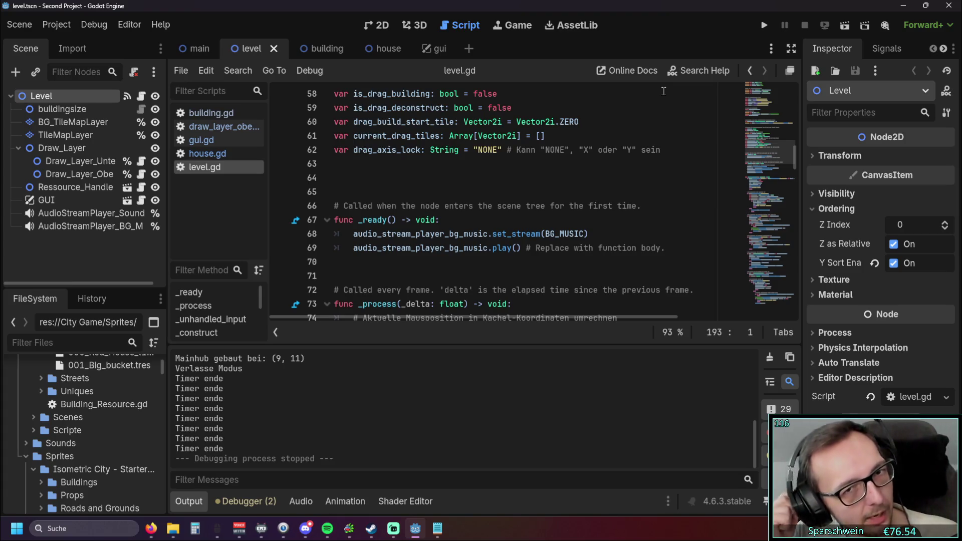
scroll(664, 91, "down", 1)
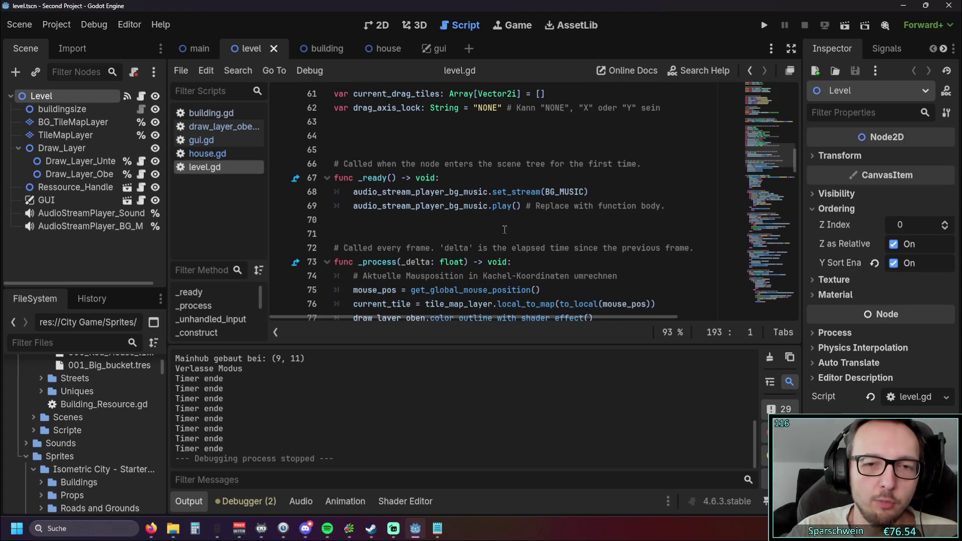
left_click_drag(666, 206, 334, 178)
left_click(554, 207)
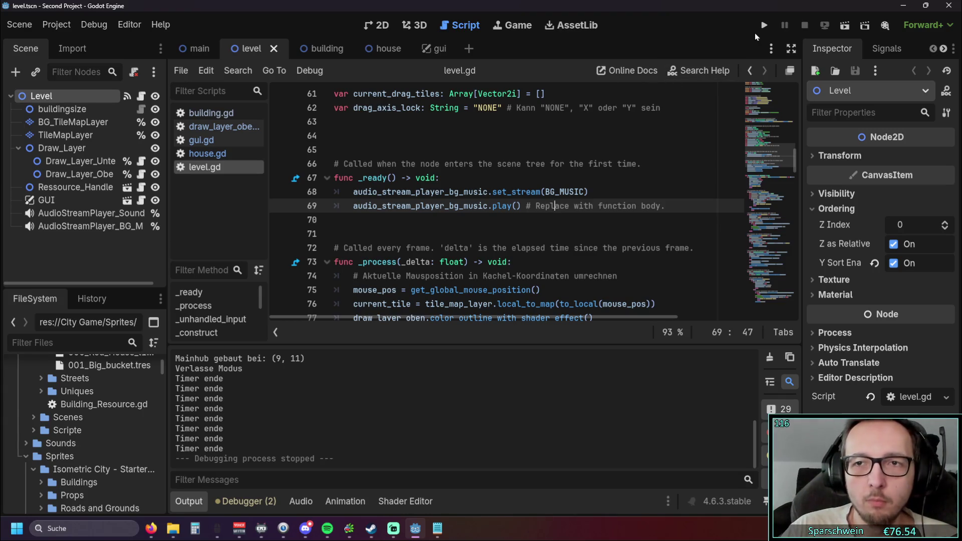
left_click(377, 52)
left_click(249, 48)
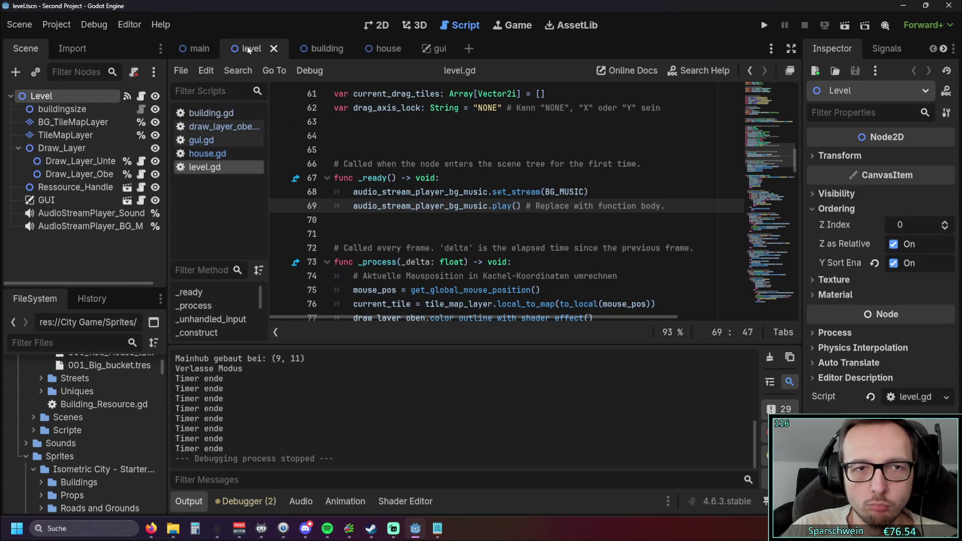
Step: Show the level in the 2D workspace and select BG_TileMapLayer
left_click(377, 31)
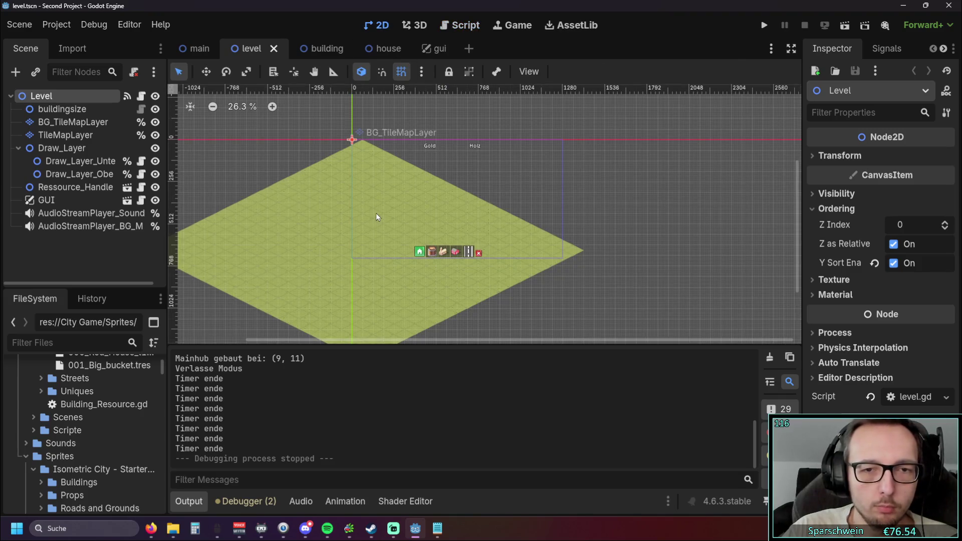
scroll(448, 188, "up", 3)
left_click_drag(448, 188, 467, 182)
left_click(453, 235)
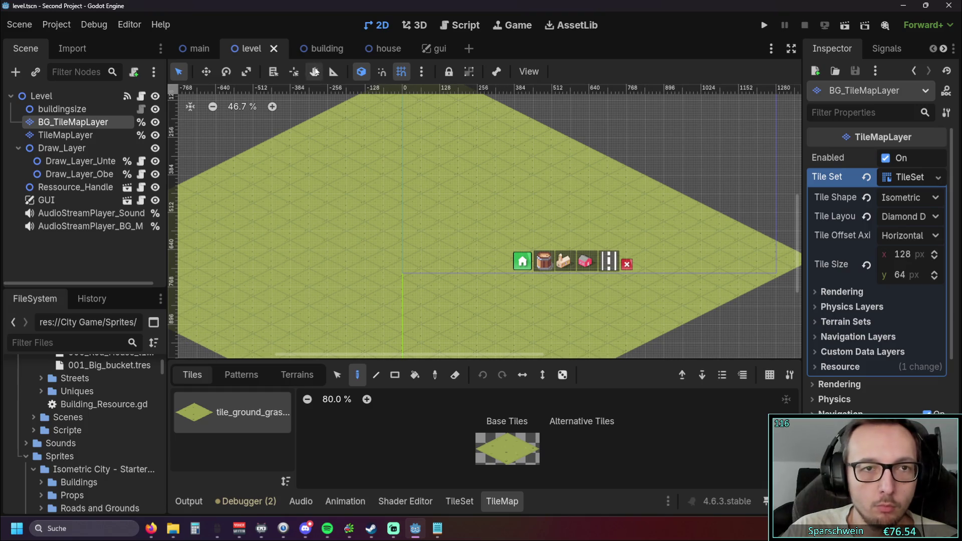
Step: Switch to the building scene and close the house scene
left_click(319, 50)
left_click(381, 49)
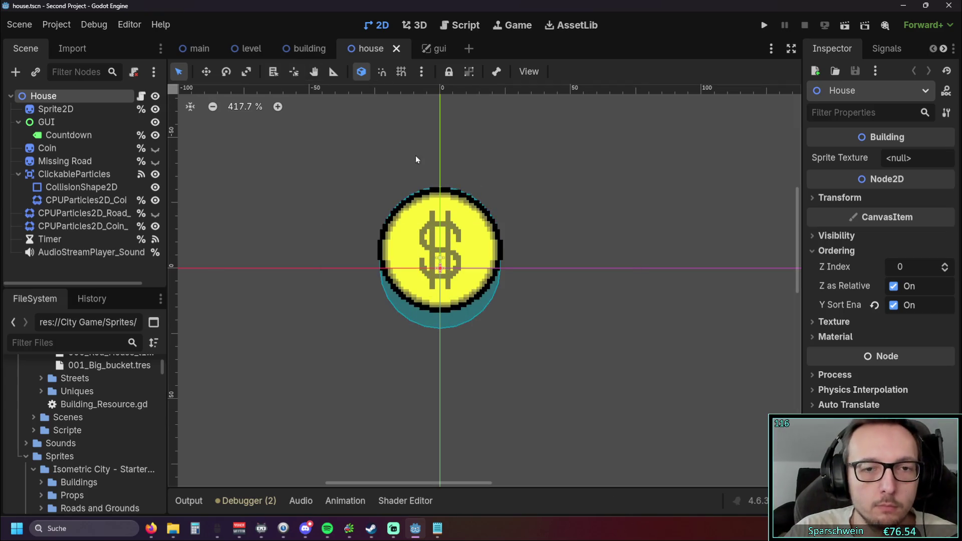
left_click(396, 48)
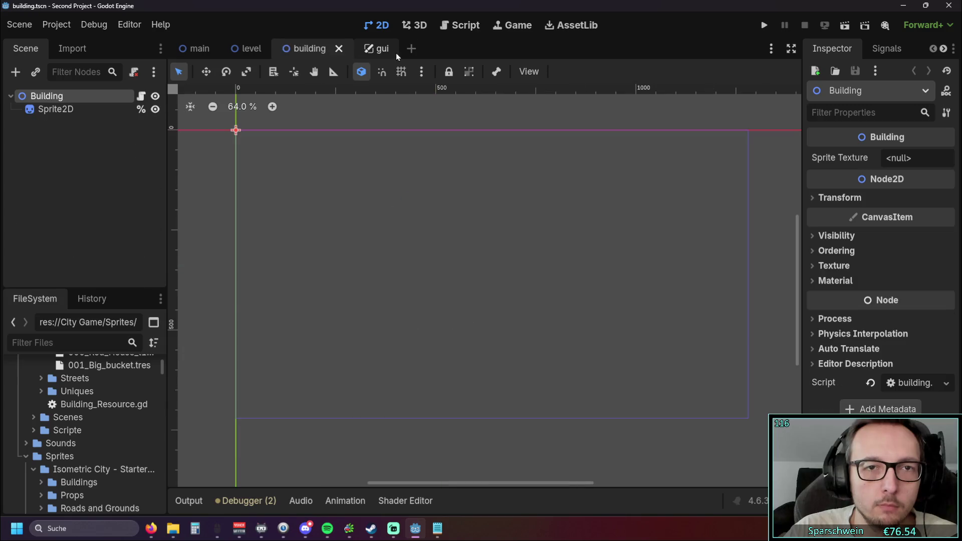
Step: Switch to the GUI scene and frame the Gold and Holz labels above the build buttons
left_click(365, 50)
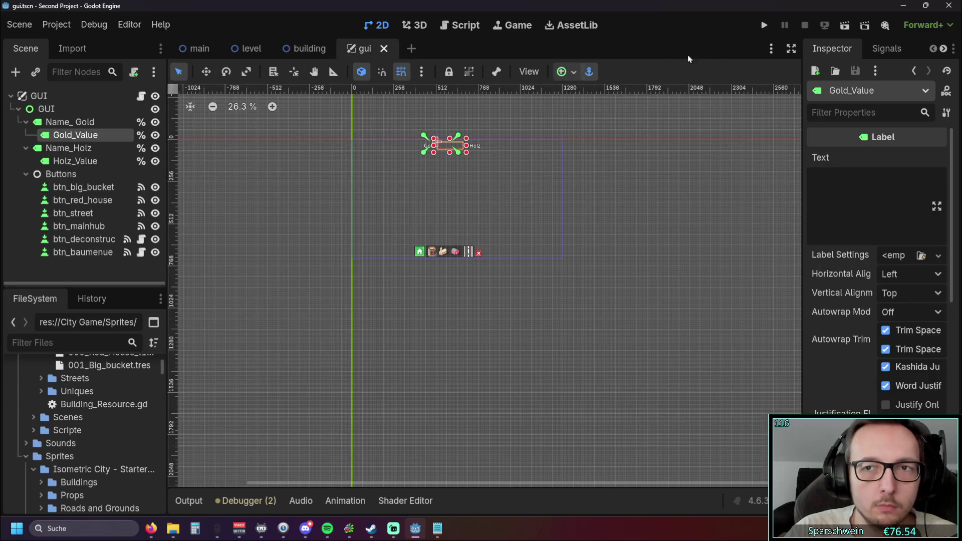
mouse_move(167, 207)
left_mouse_down()
mouse_move(183, 207)
mouse_move(164, 208)
left_mouse_up()
scroll(440, 194, "up", 4)
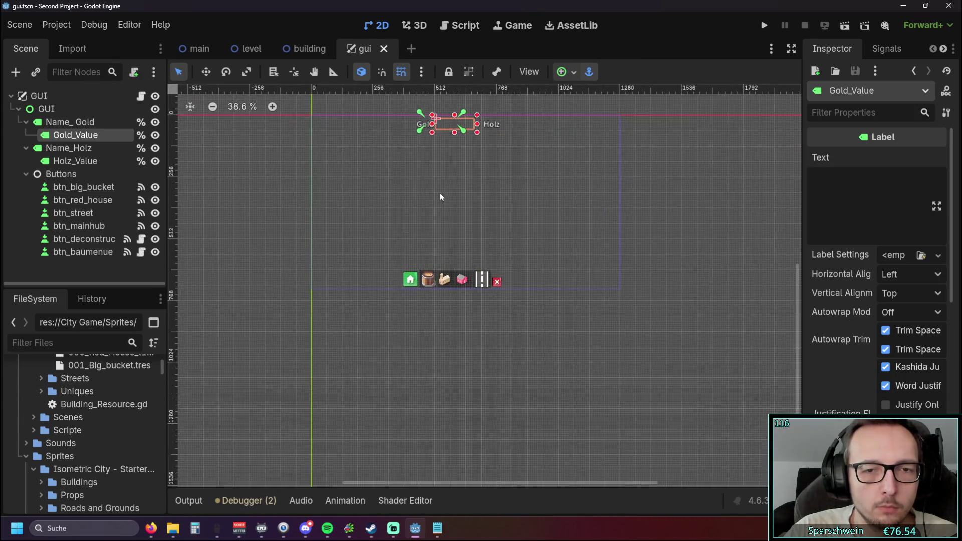
left_click_drag(465, 195, 492, 235)
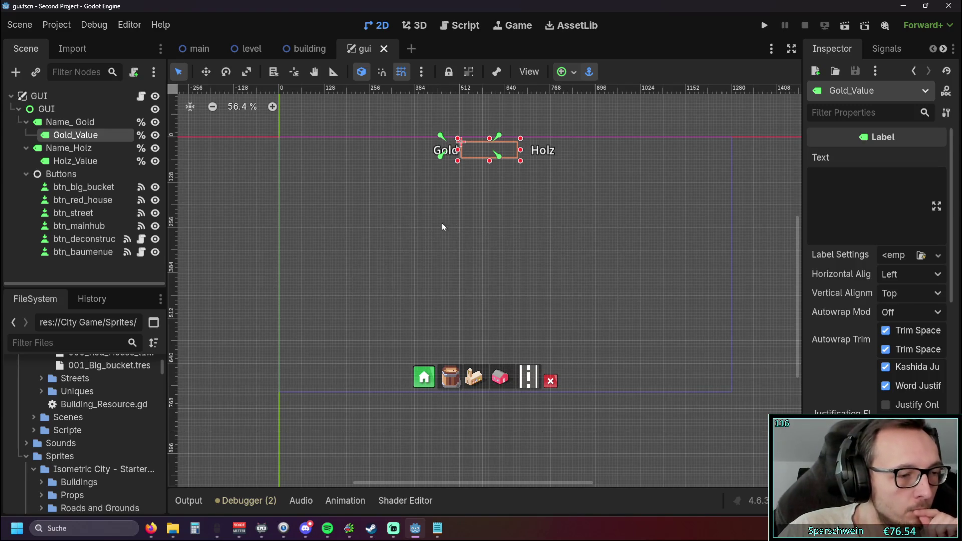
scroll(452, 217, "up", 1)
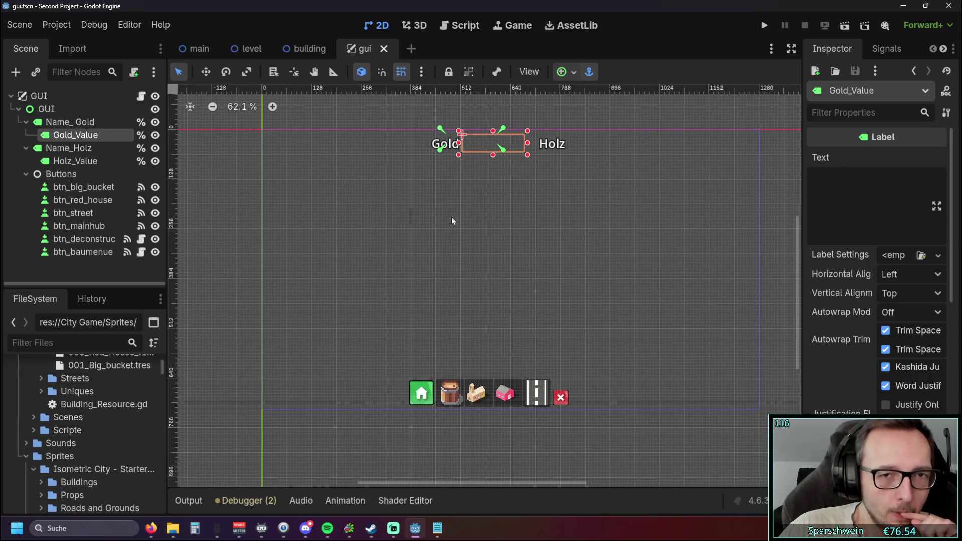
left_click(305, 49)
Step: Return to the level scene and zoom in on the grass tile map, panning slightly right
left_click(248, 48)
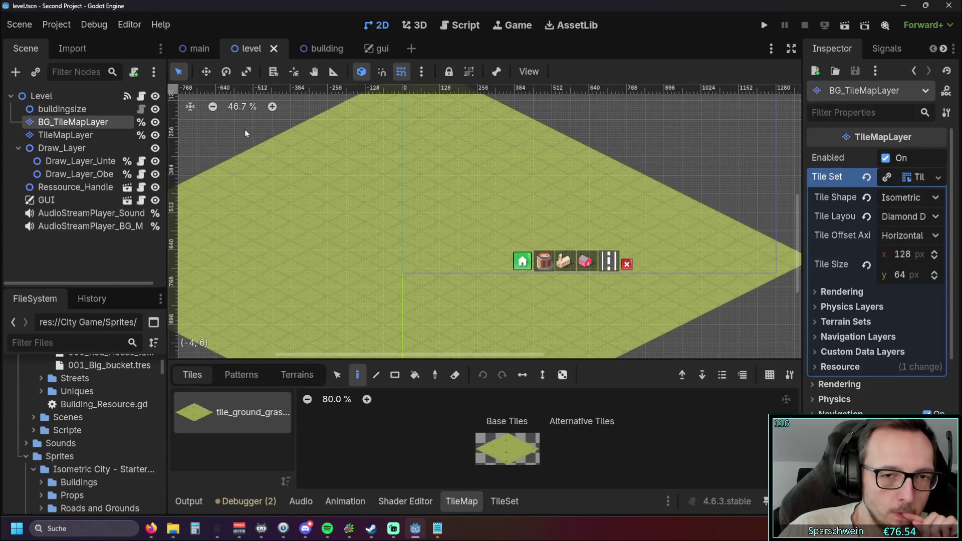
scroll(318, 246, "up", 2)
scroll(441, 234, "up", 2)
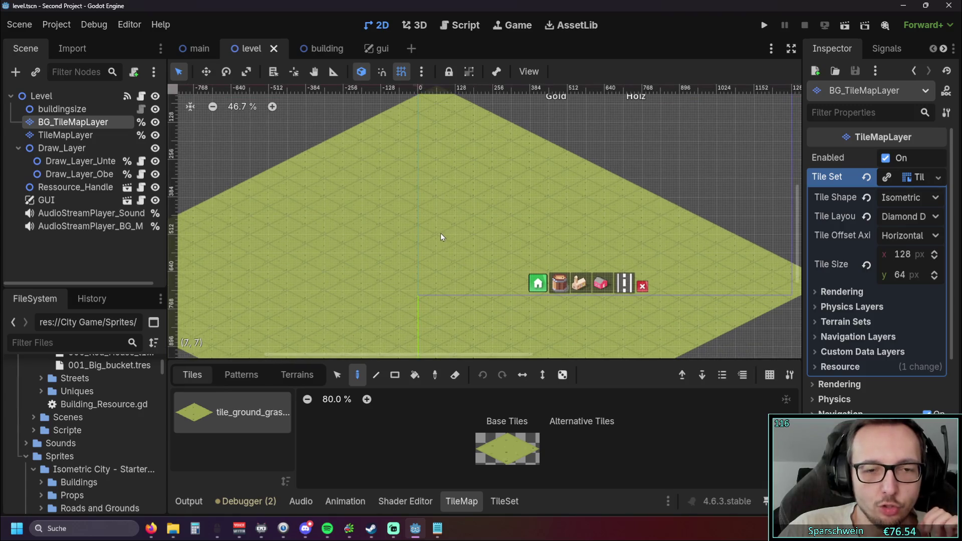
left_click_drag(438, 233, 443, 200)
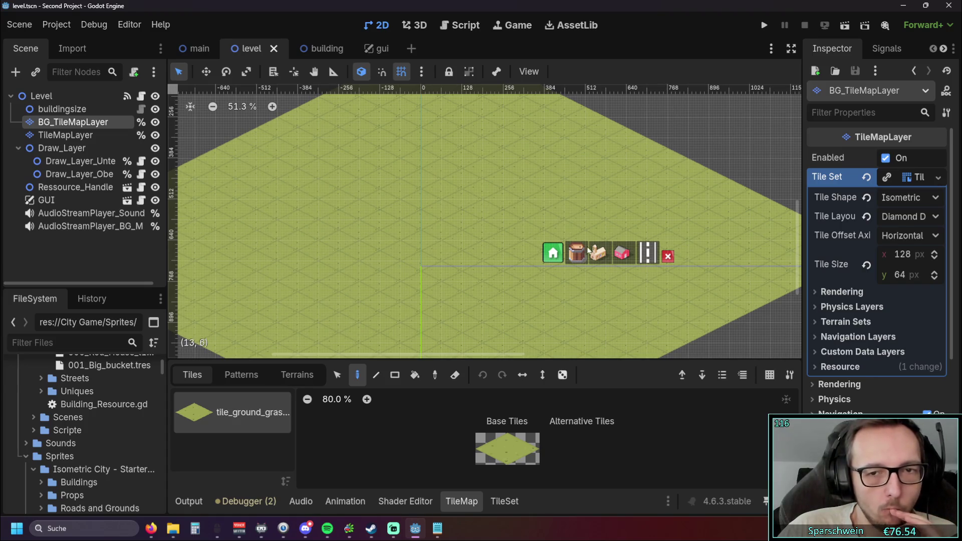
scroll(426, 248, "up", 1)
left_click_drag(426, 248, 445, 249)
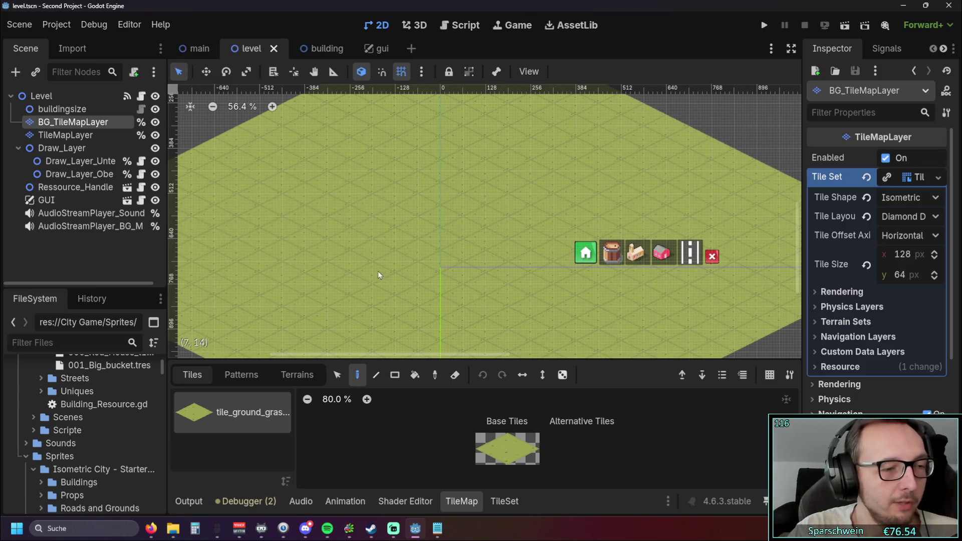
Step: Pan and zoom around the level's isometric grass tile map
left_click_drag(373, 266, 400, 252)
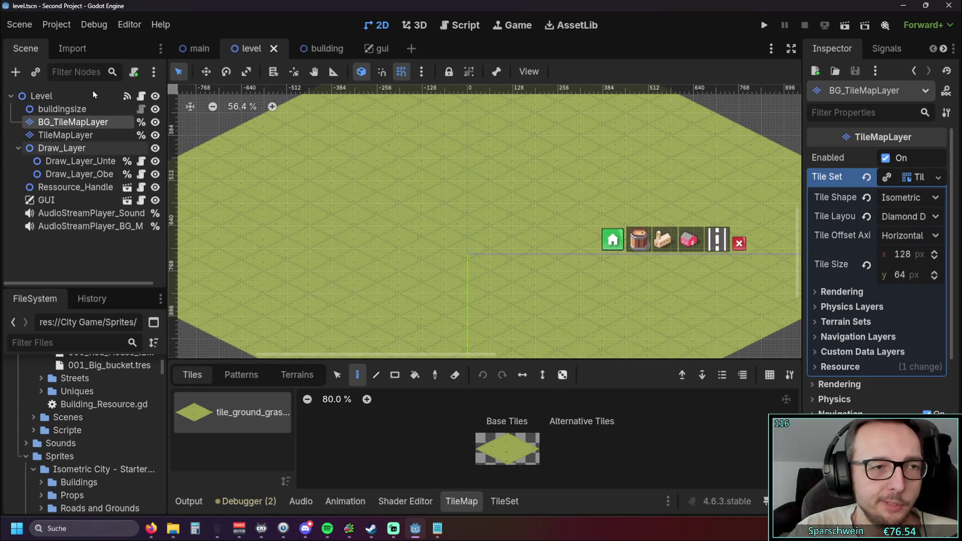
scroll(83, 394, "down", 5)
scroll(92, 405, "up", 3)
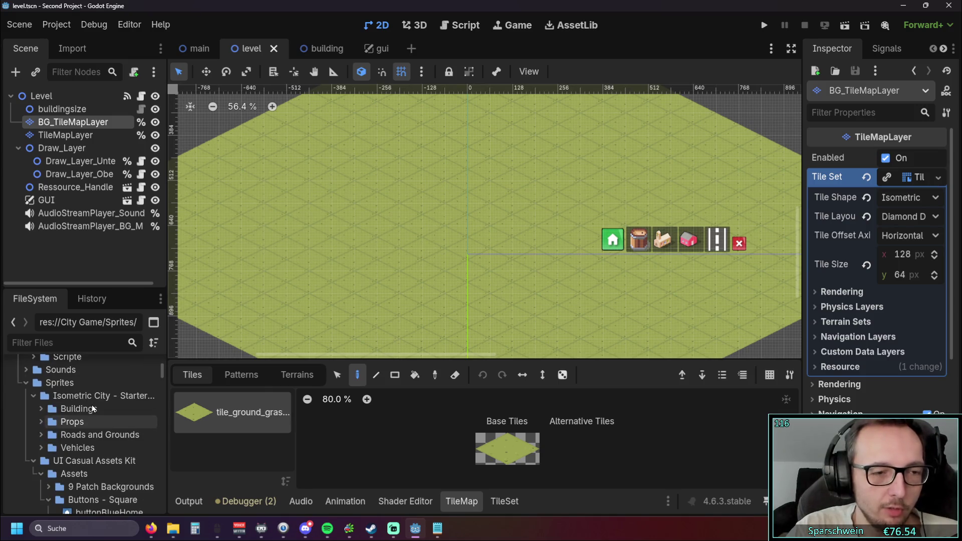
scroll(87, 396, "up", 5)
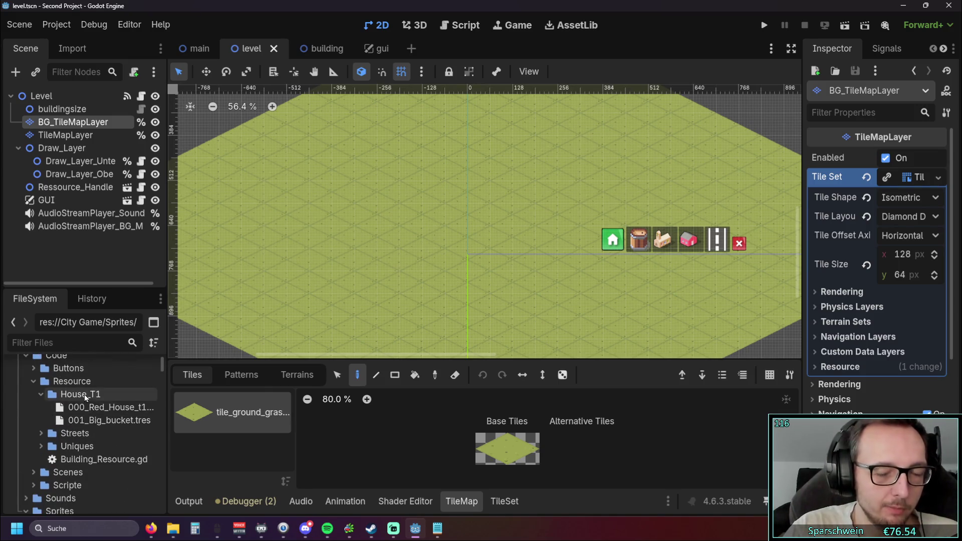
mouse_move(458, 242)
left_mouse_down()
mouse_move(365, 295)
mouse_move(401, 294)
mouse_move(402, 271)
mouse_move(424, 277)
left_mouse_up()
scroll(94, 425, "up", 2)
scroll(46, 445, "down", 2)
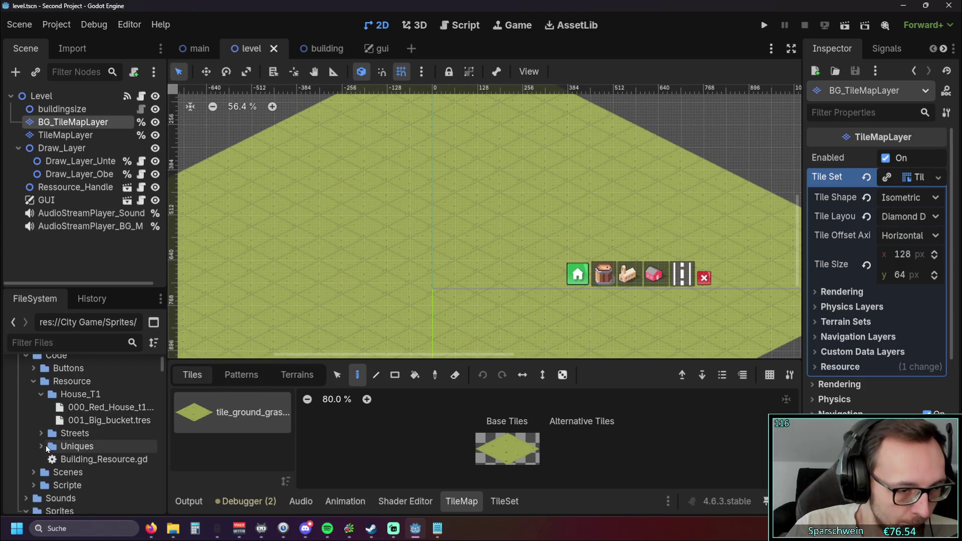
Step: Toggle the House_T1, Streets and Uniques resource folders, leaving Uniques expanded
left_click(41, 446)
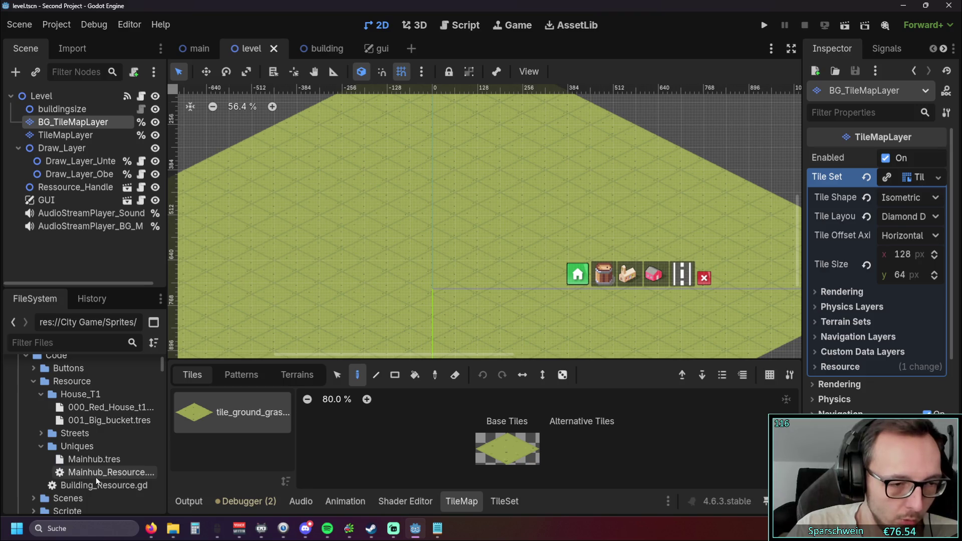
left_click(40, 394)
left_click(40, 420)
scroll(92, 405, "down", 3)
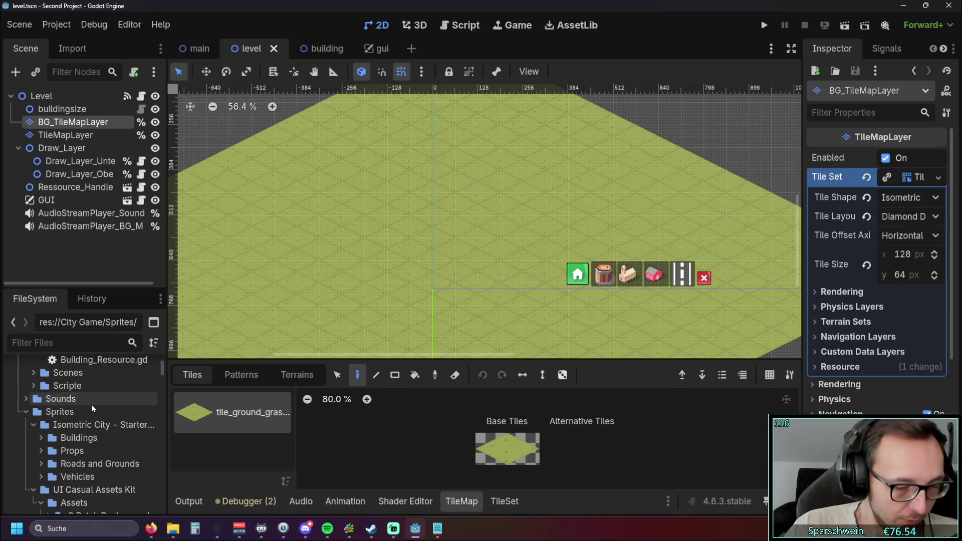
scroll(92, 405, "up", 2)
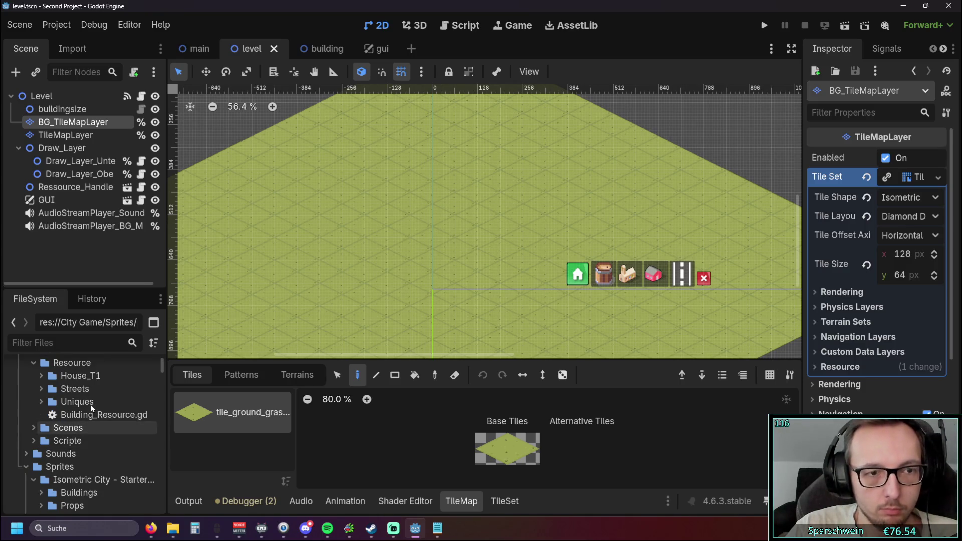
scroll(52, 392, "up", 1)
left_click(39, 396)
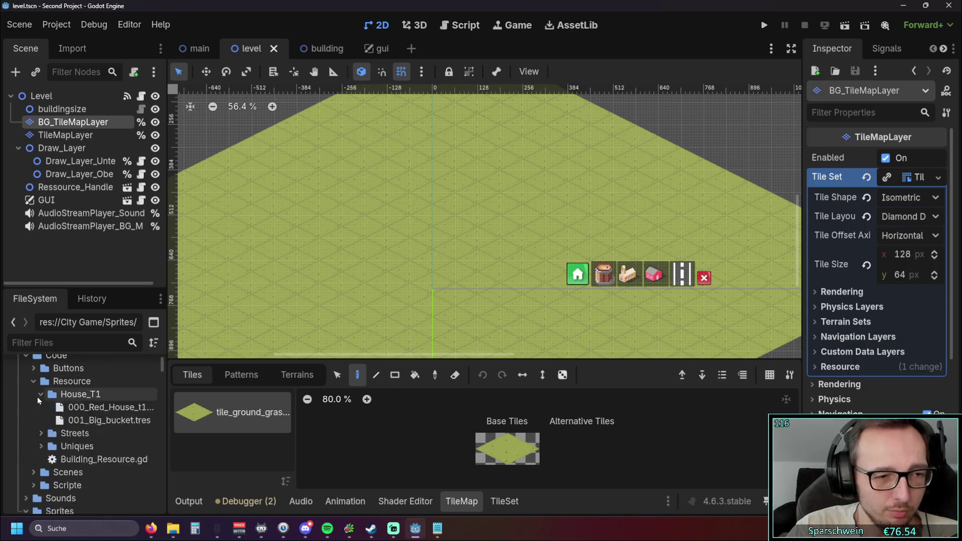
left_click(40, 394)
left_click(40, 407)
left_click(40, 408)
left_click(40, 420)
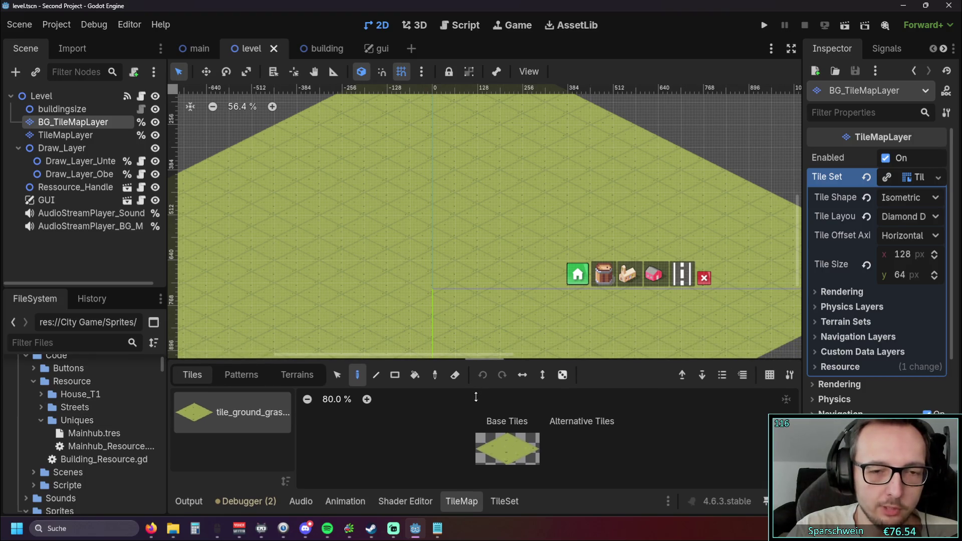
left_click_drag(375, 319, 398, 289)
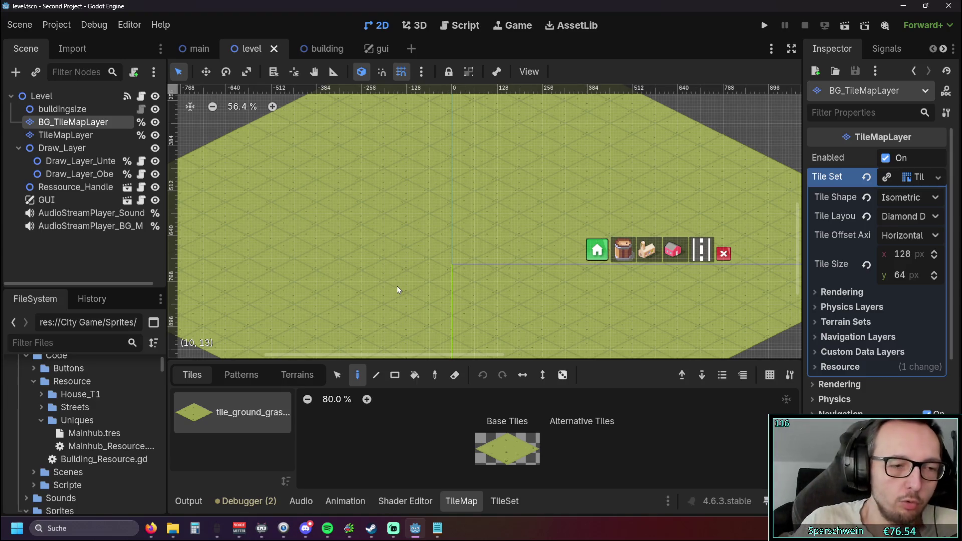
Step: Open the Mainhub resource in a widened Inspector and scroll through its properties
left_click(95, 433)
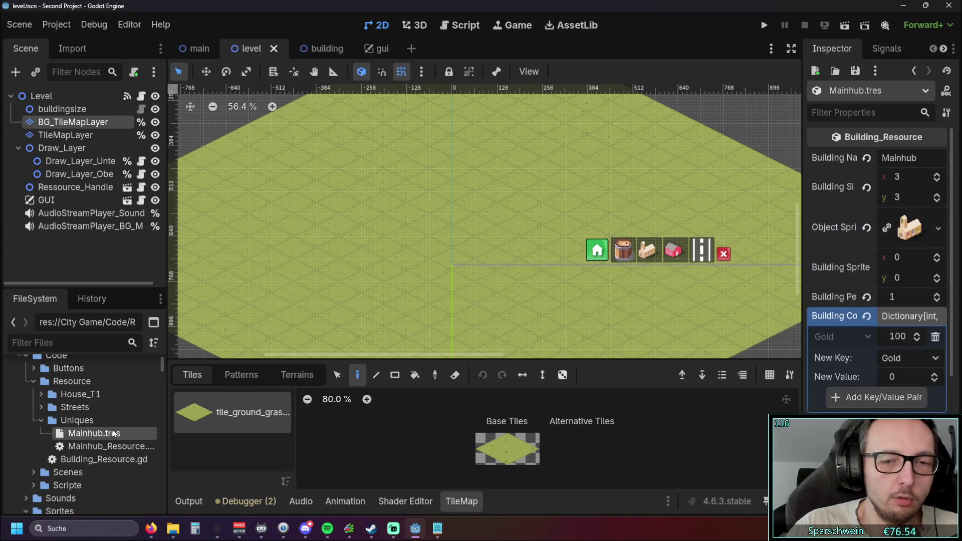
left_click_drag(803, 234, 499, 235)
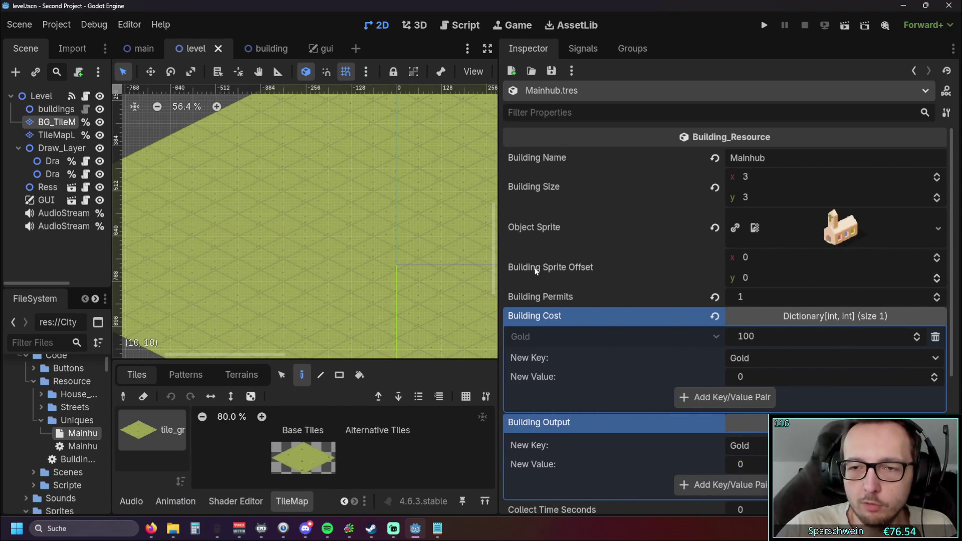
scroll(696, 328, "down", 5)
scroll(705, 342, "up", 5)
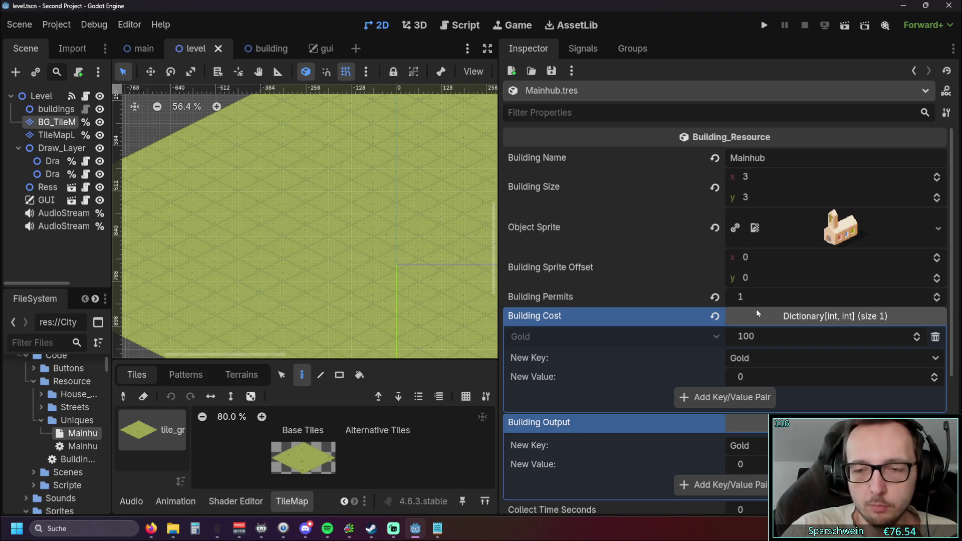
scroll(756, 308, "down", 2)
scroll(751, 291, "down", 2)
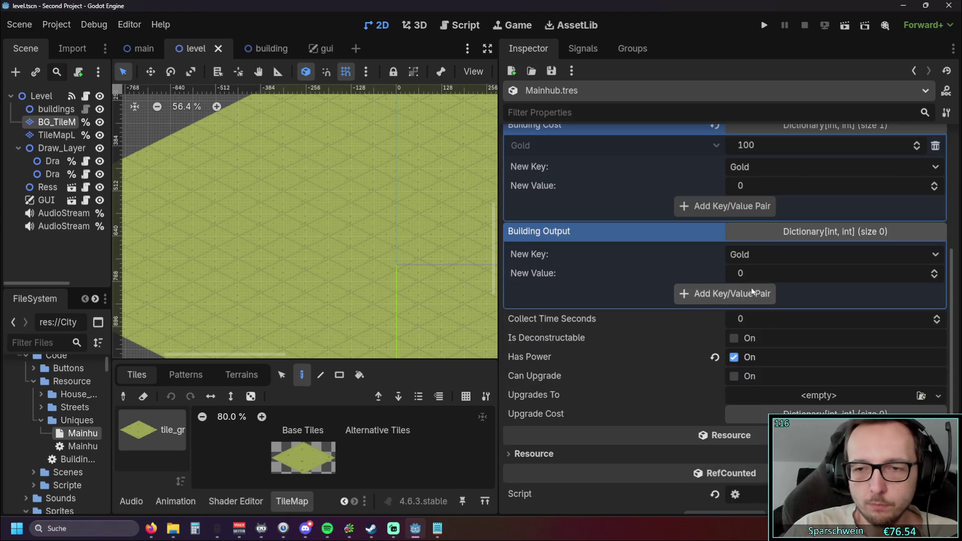
scroll(692, 279, "down", 1)
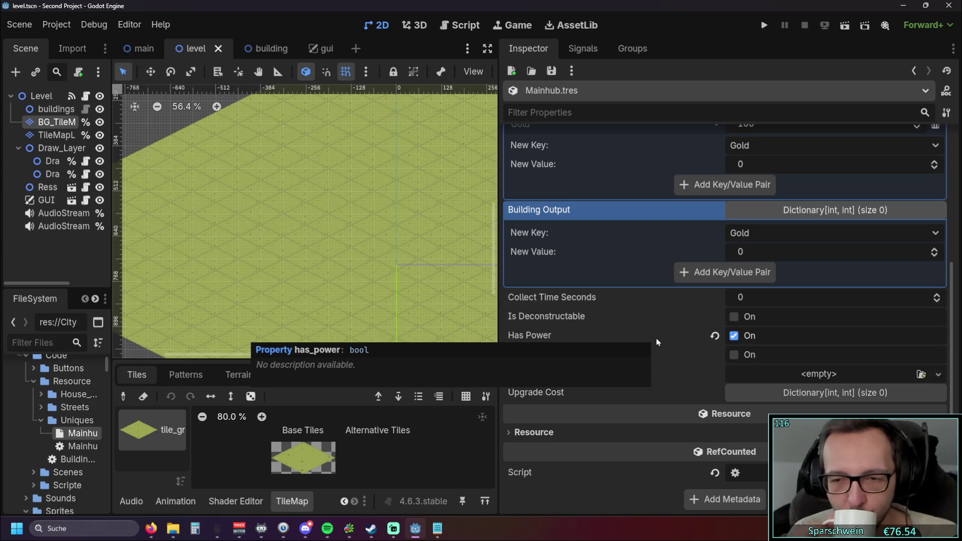
scroll(651, 339, "up", 5)
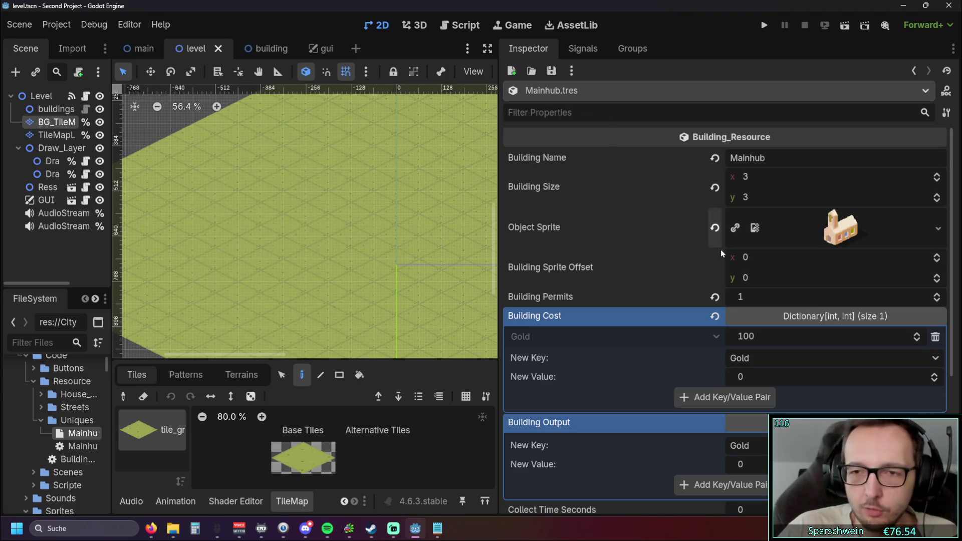
scroll(721, 250, "down", 5)
scroll(719, 266, "up", 4)
scroll(709, 261, "up", 1)
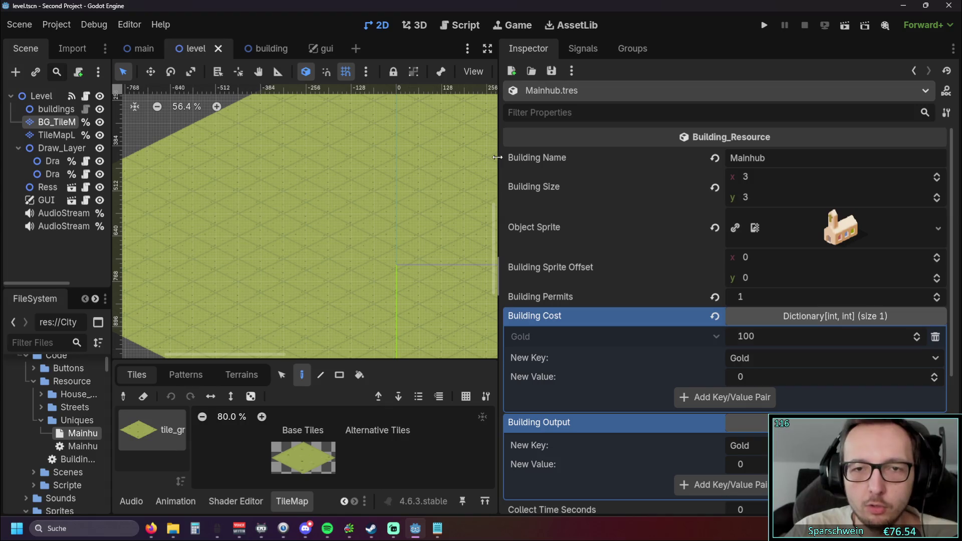
Step: Narrow the Inspector dock to give the grass map more room, then run the game
left_click_drag(500, 160, 752, 170)
scroll(561, 198, "up", 2)
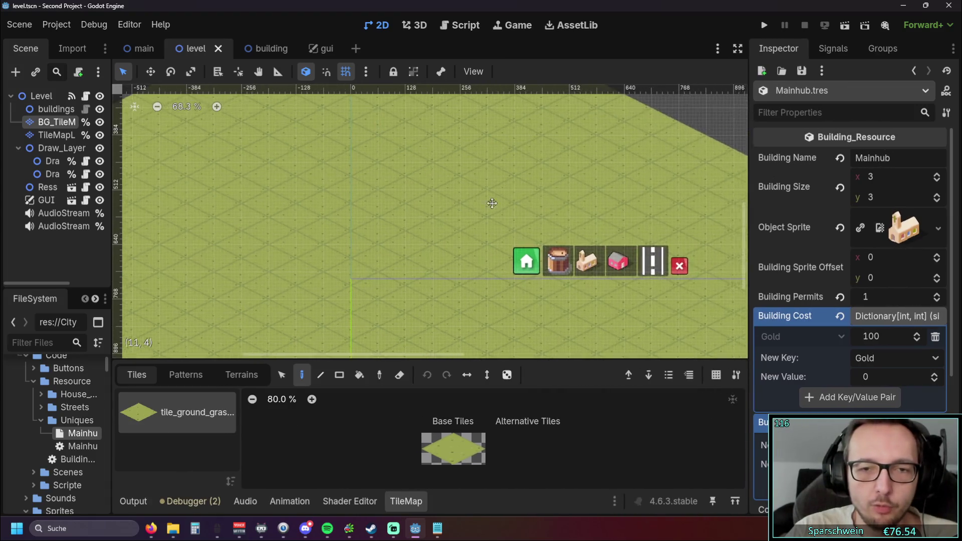
mouse_move(561, 197)
left_mouse_down()
mouse_move(437, 219)
mouse_move(552, 200)
left_mouse_up()
left_click(764, 25)
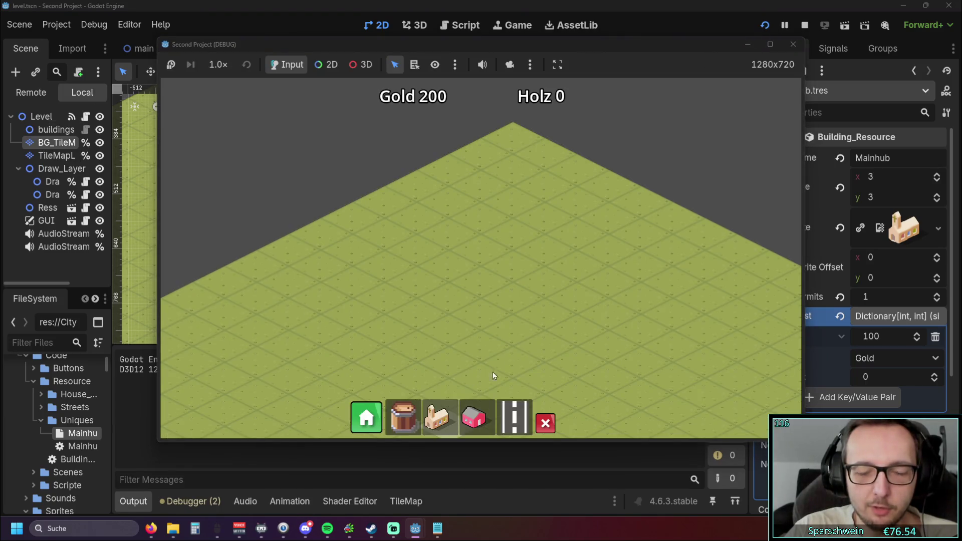
Step: Place the main hub on the grass map in the running game, then stop the run
left_click(439, 416)
left_click(500, 274)
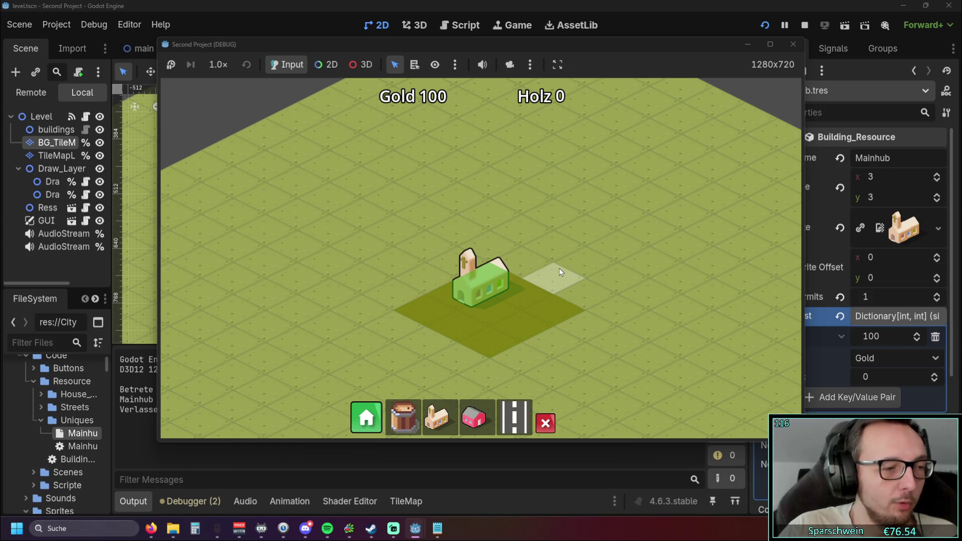
left_click(792, 48)
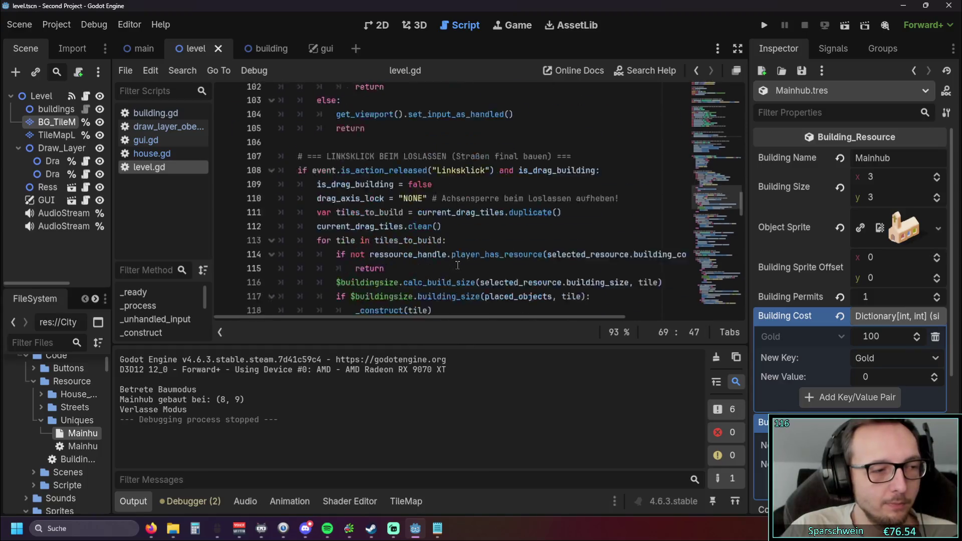
Step: Scroll through level.gd and unfold the _construct function to read its body
scroll(456, 262, "down", 10)
scroll(455, 263, "down", 1)
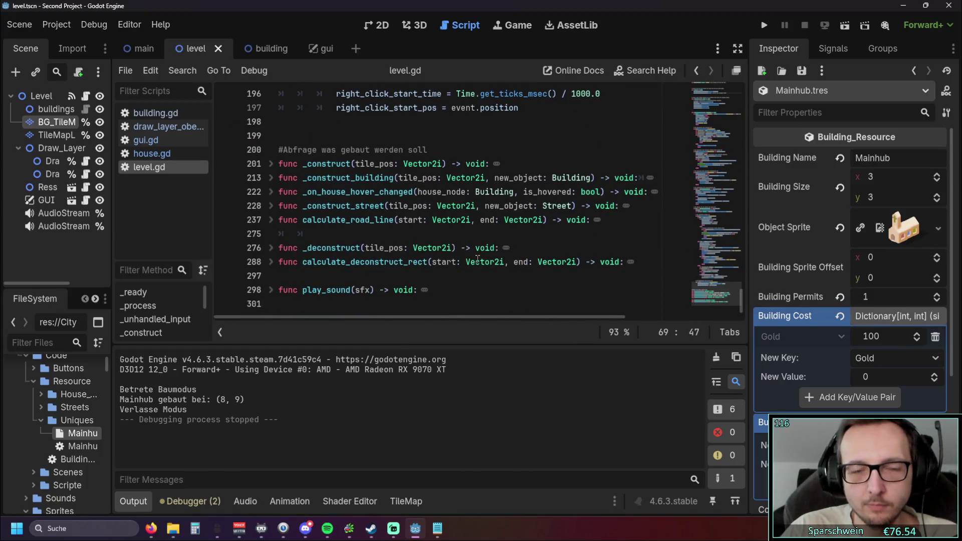
scroll(480, 255, "up", 3)
scroll(480, 255, "up", 10)
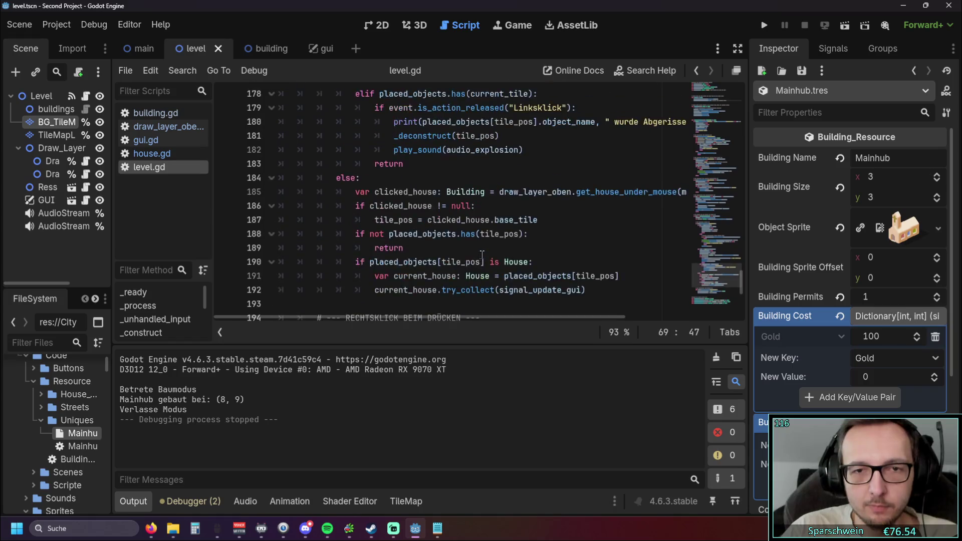
scroll(482, 255, "down", 13)
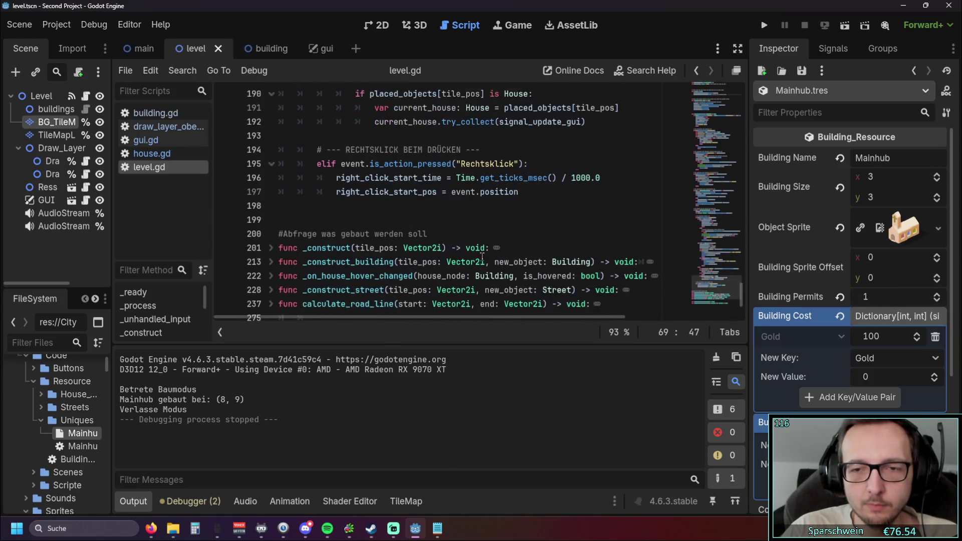
left_click(272, 164)
scroll(271, 166, "down", 1)
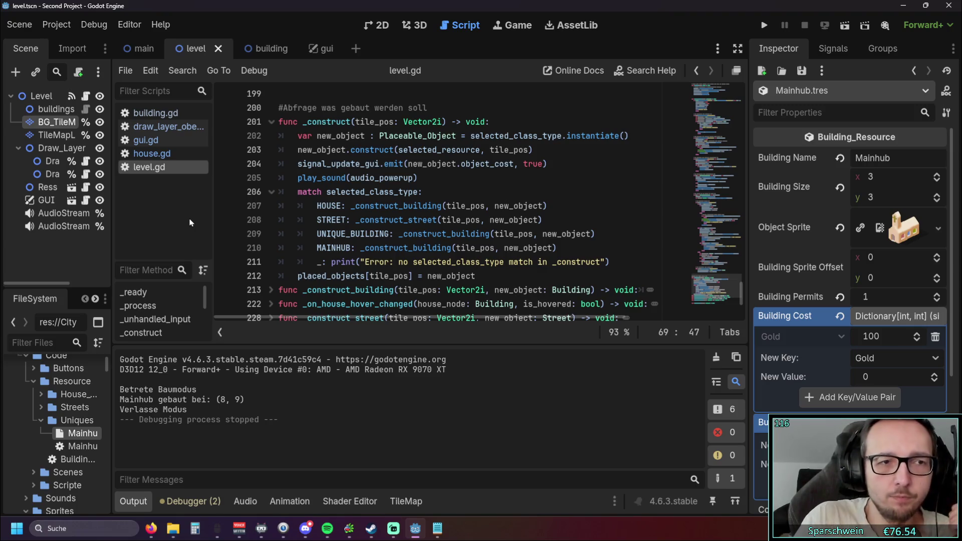
Step: Widen the Scene and FileSystem docks, select Mainhub_Resource.gd and collapse the Uniques folder
left_click(69, 260)
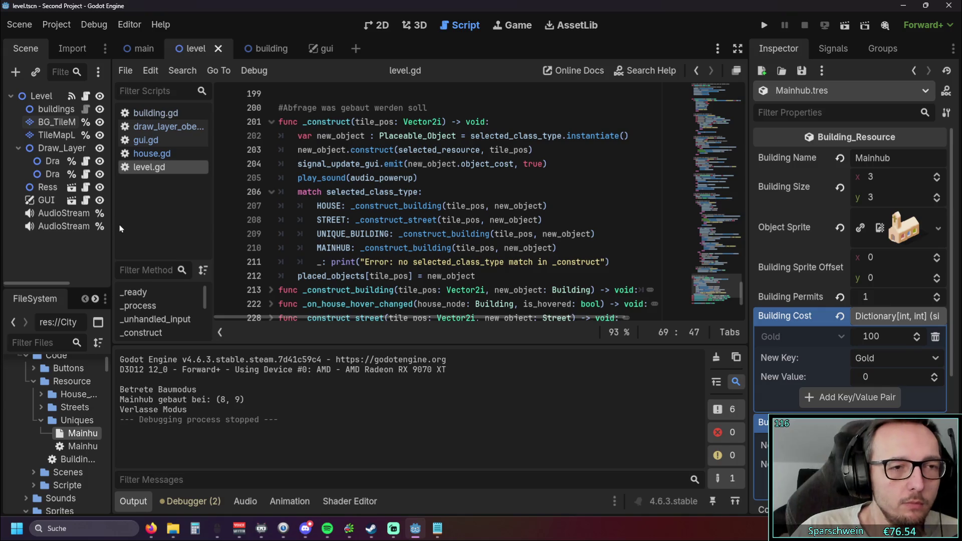
left_click_drag(116, 228, 217, 235)
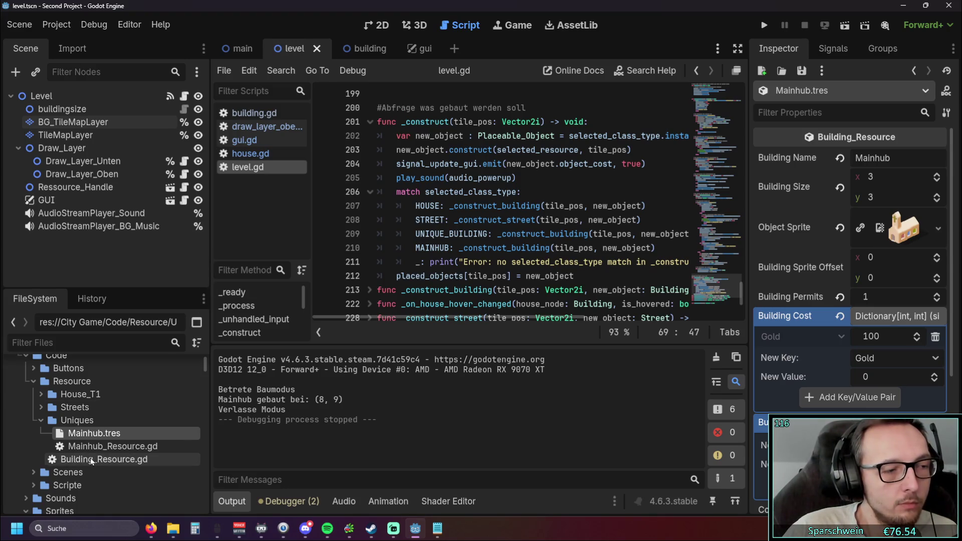
left_click(98, 446)
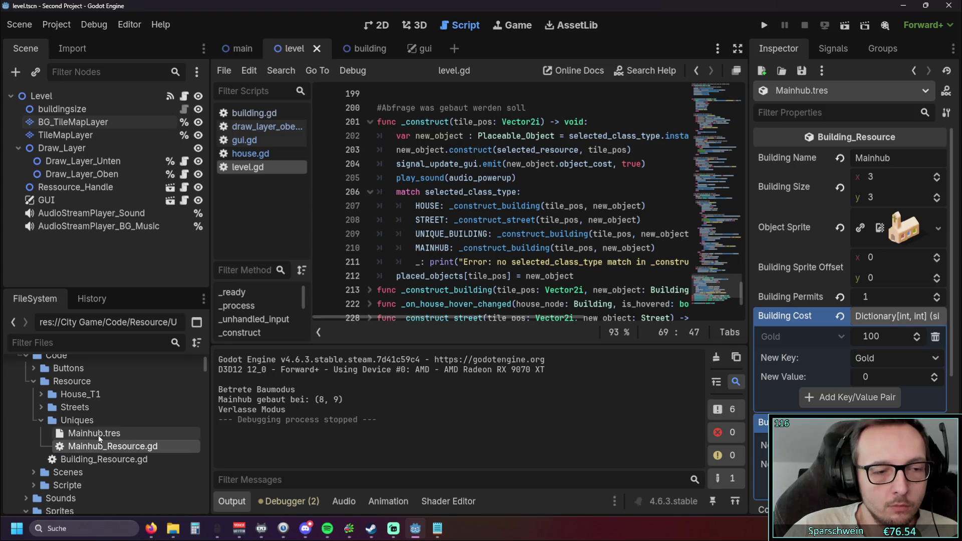
left_click(70, 420)
left_click(41, 421)
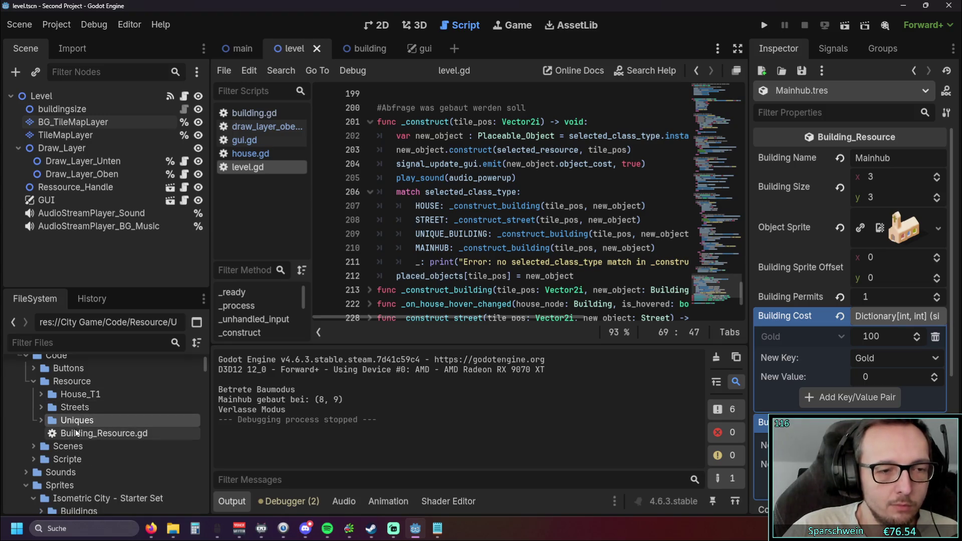
Step: Expand House_T1, Streets and Uniques, then collapse Uniques and Streets again
left_click(41, 395)
left_click(42, 434)
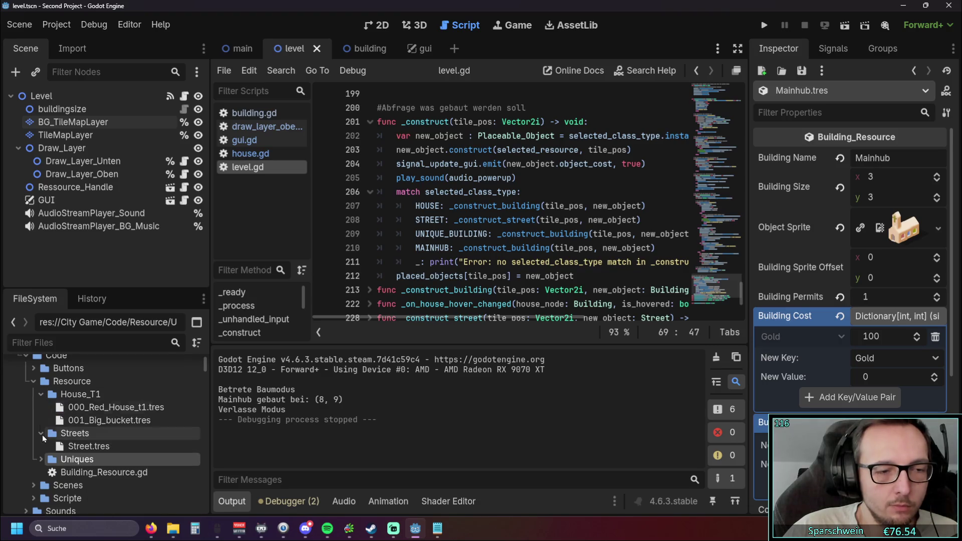
left_click(40, 458)
left_click(39, 458)
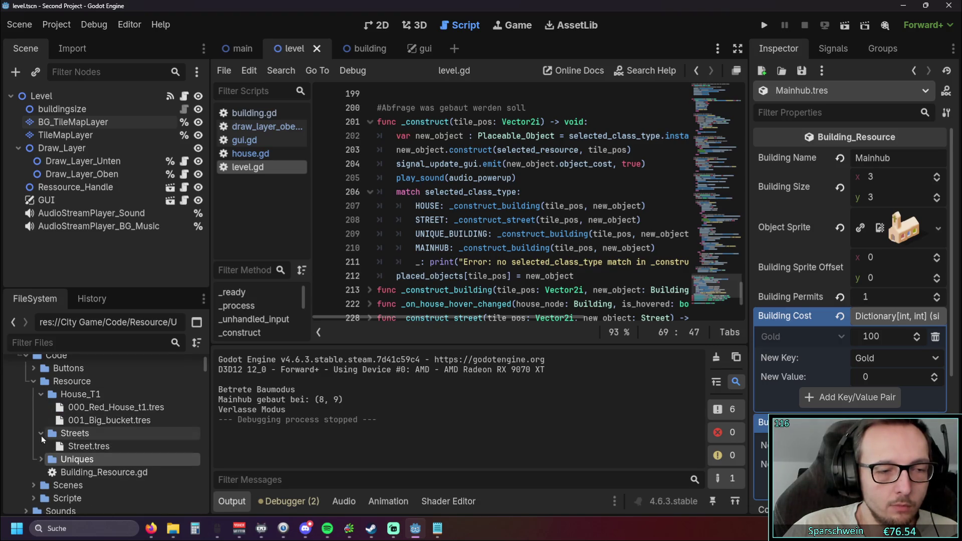
left_click(41, 435)
Step: Scroll down to the sprite pack folders, collapsing the Buttons - Square folder
scroll(38, 399, "down", 5)
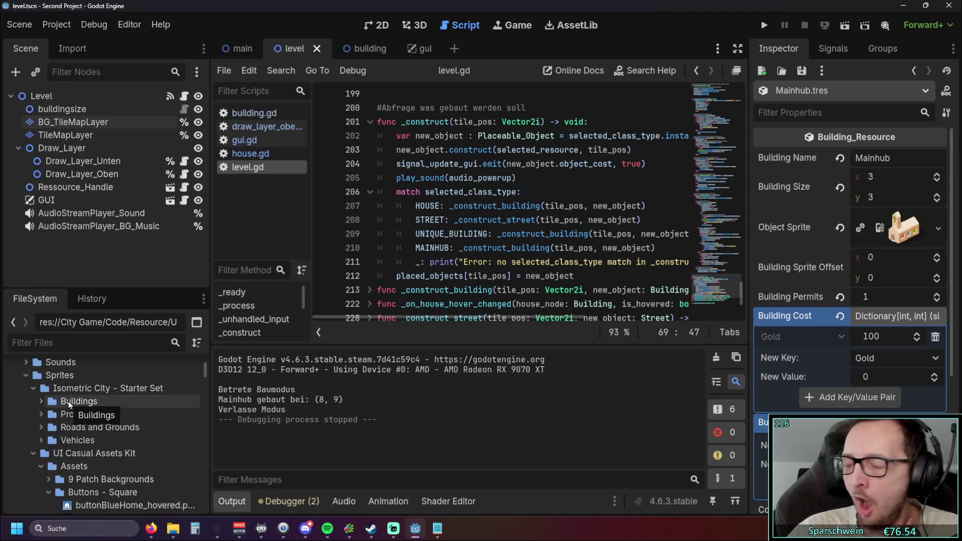
scroll(79, 426, "down", 4)
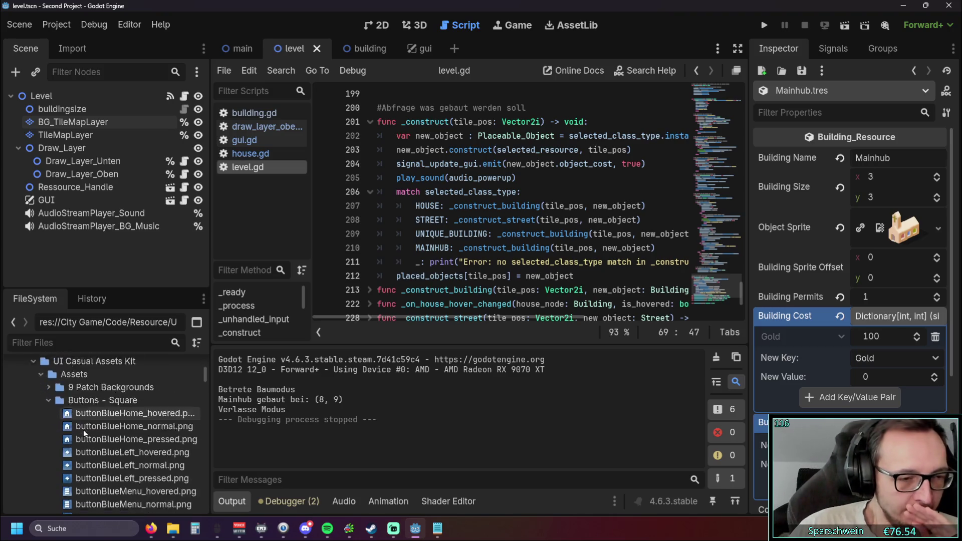
scroll(83, 430, "down", 2)
scroll(50, 436, "up", 4)
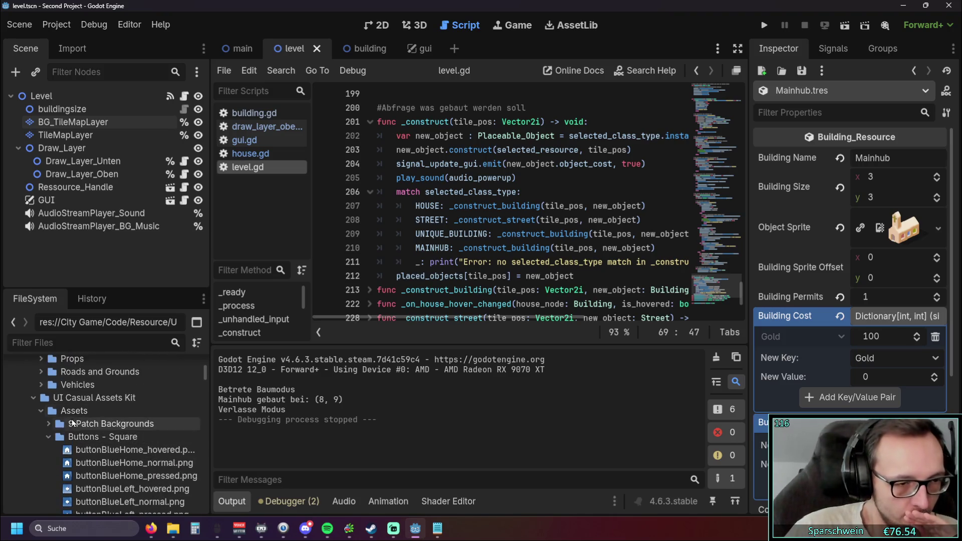
left_click(49, 436)
scroll(74, 417, "down", 5)
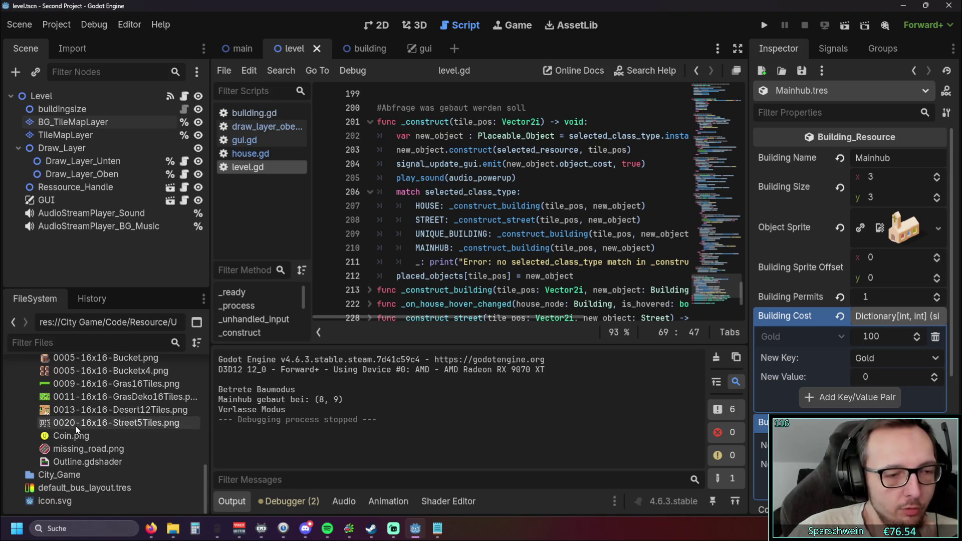
scroll(80, 417, "up", 5)
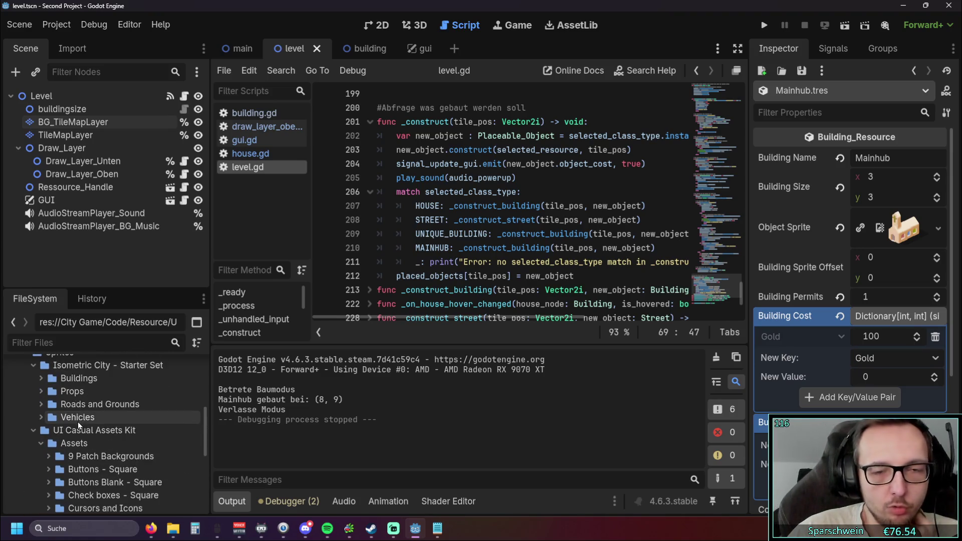
left_click(760, 29)
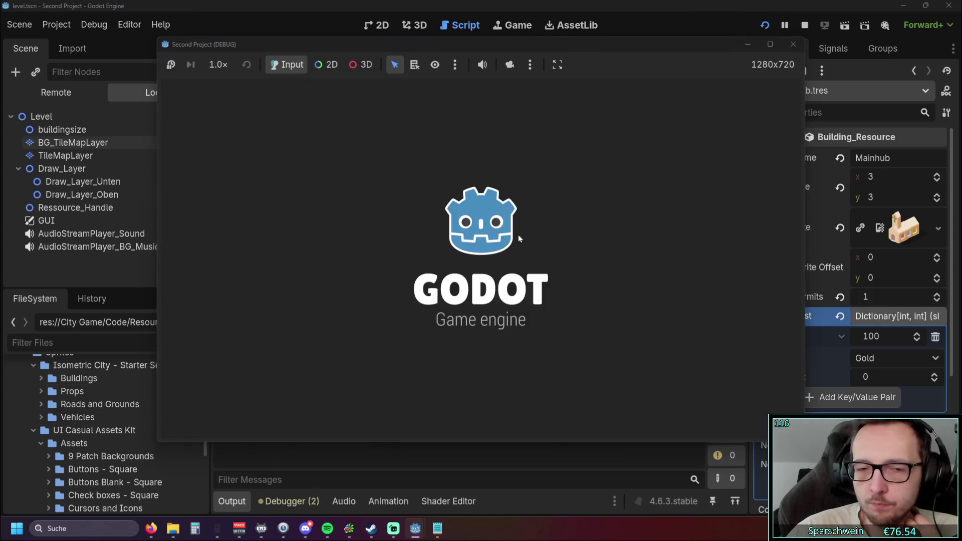
key("s")
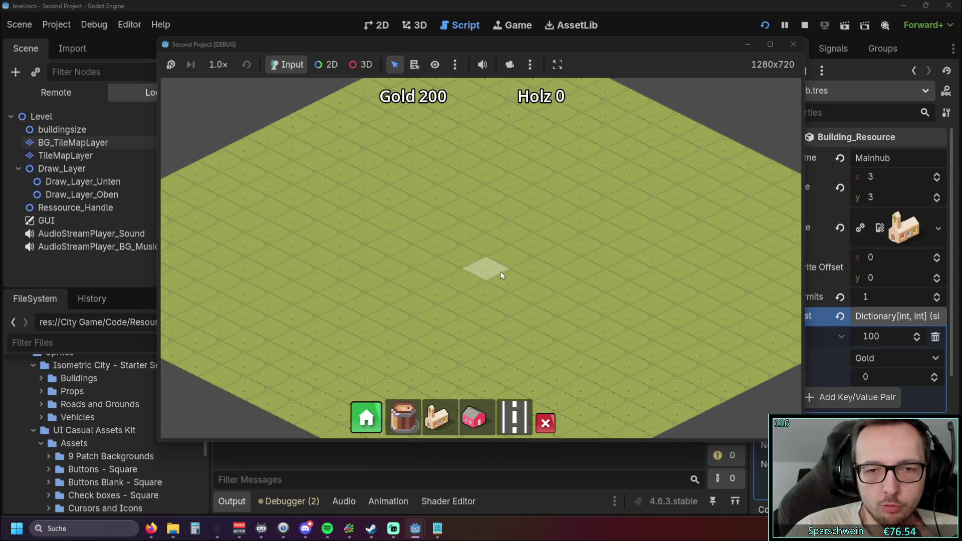
key("w")
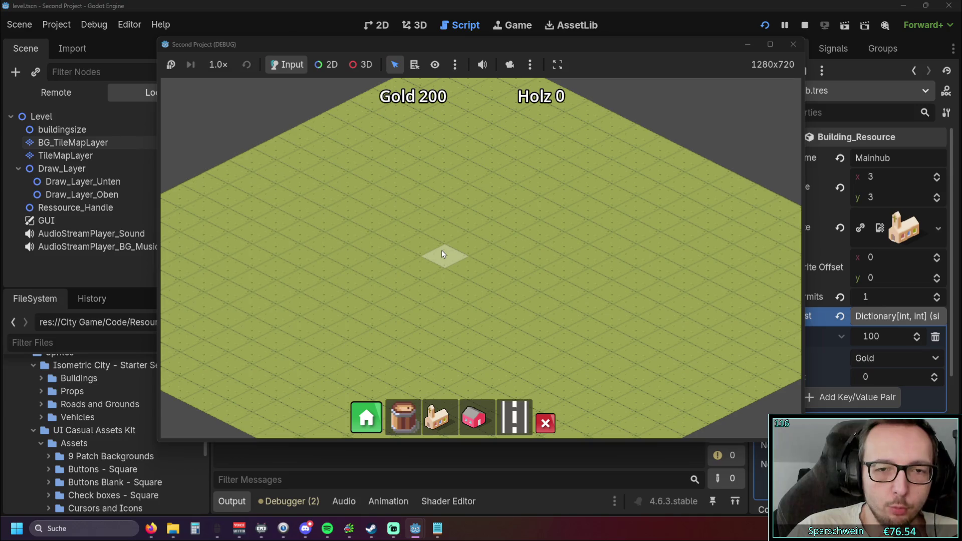
left_click(437, 419)
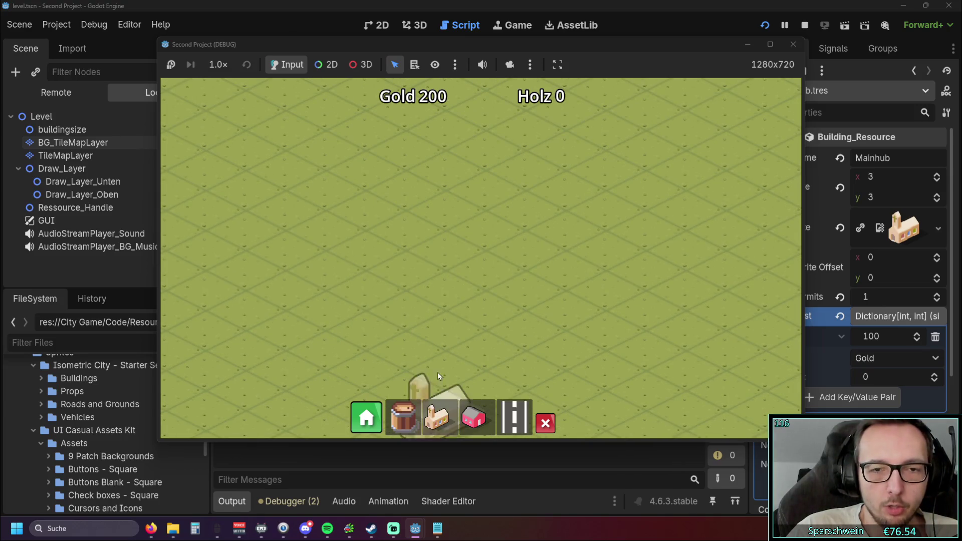
scroll(441, 257, "up", 2)
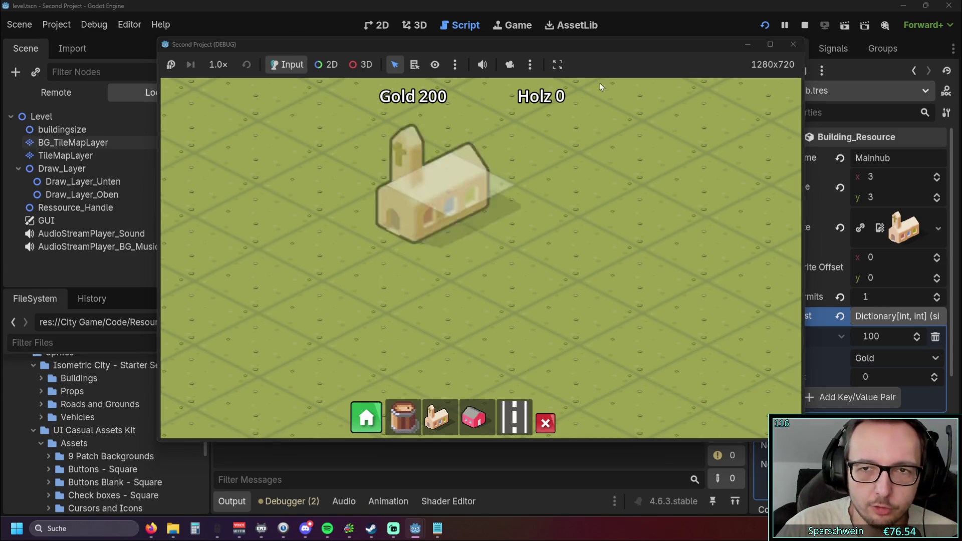
left_click(792, 45)
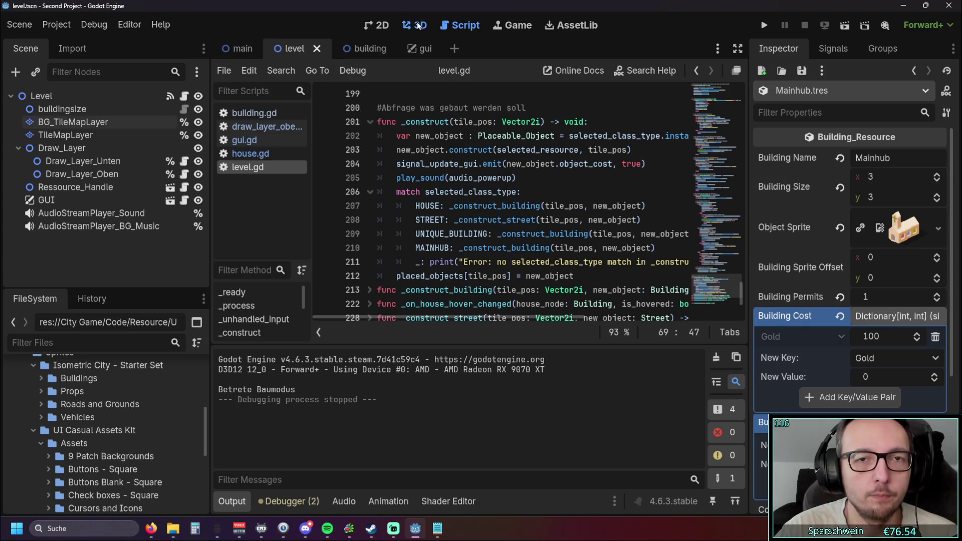
Step: Return to the 2D view and select the TileMapLayer node holding the road tiles
left_click(414, 25)
left_click(377, 25)
scroll(515, 221, "right", 3)
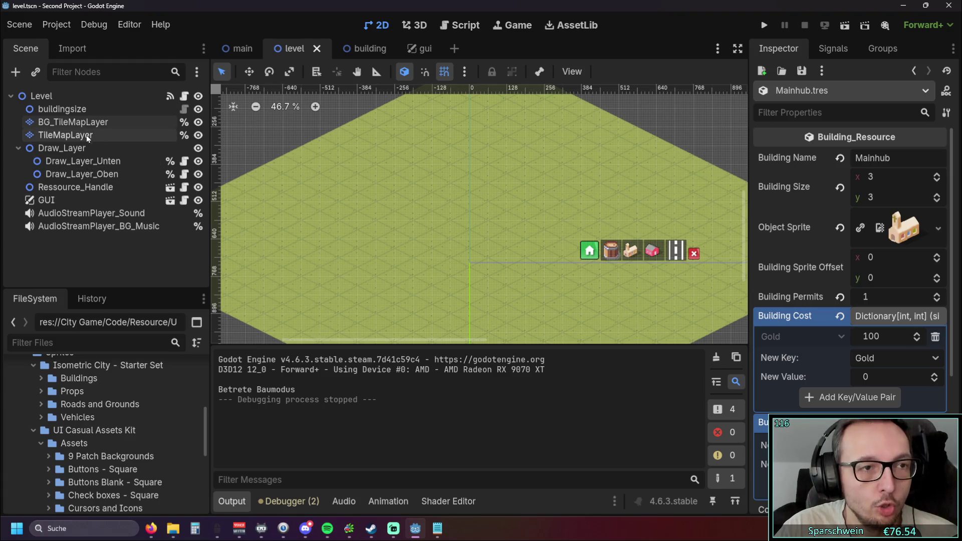
left_click(65, 135)
scroll(490, 246, "up", 3)
scroll(490, 250, "up", 2)
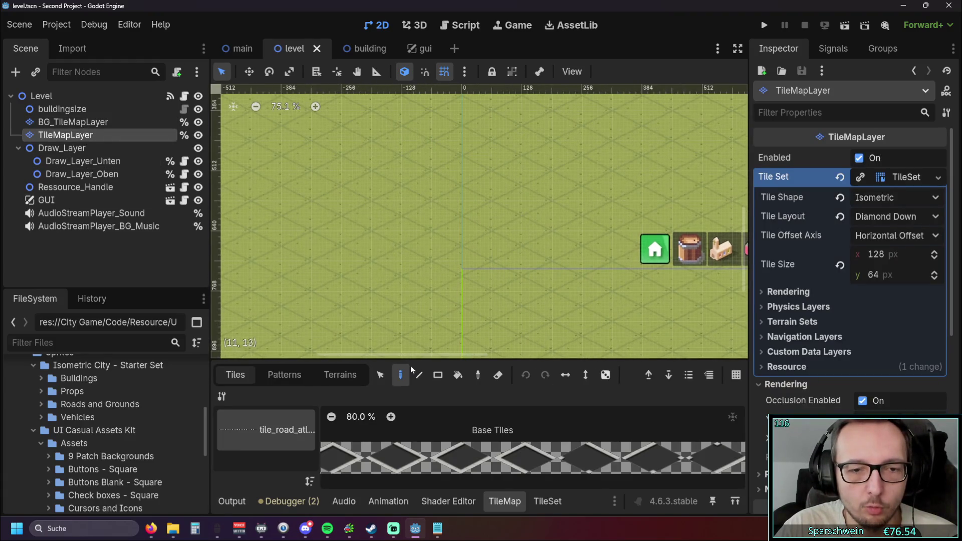
scroll(406, 468, "up", 3)
scroll(406, 474, "down", 3)
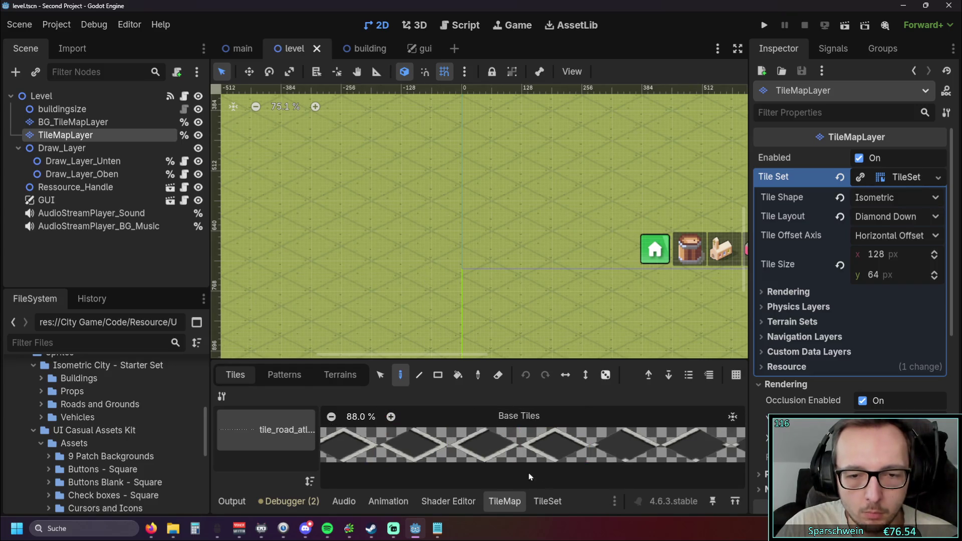
Step: Browse the tile set and pick the first road tile, then deselect without painting
scroll(575, 467, "left", 3)
scroll(527, 474, "left", 3)
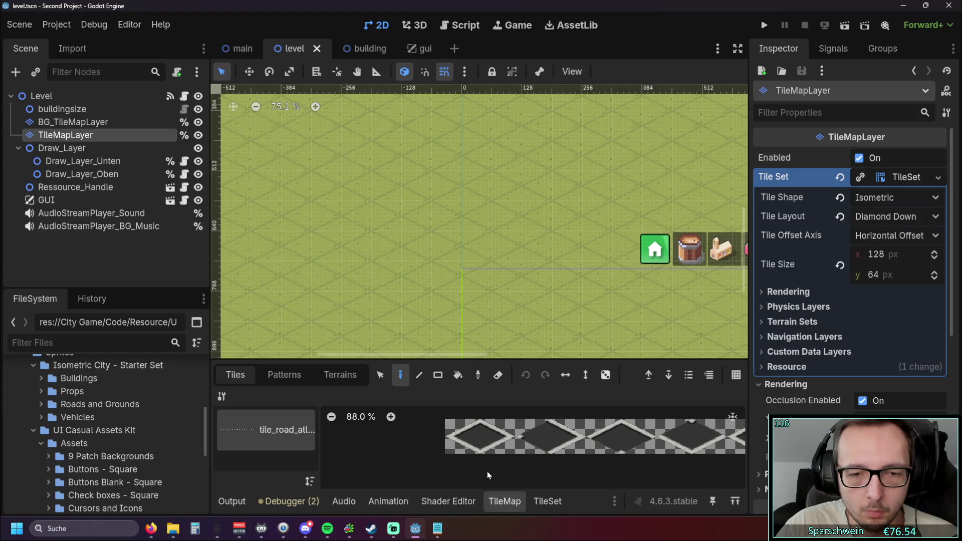
scroll(451, 472, "right", 2)
scroll(408, 235, "down", 1)
scroll(410, 236, "down", 3)
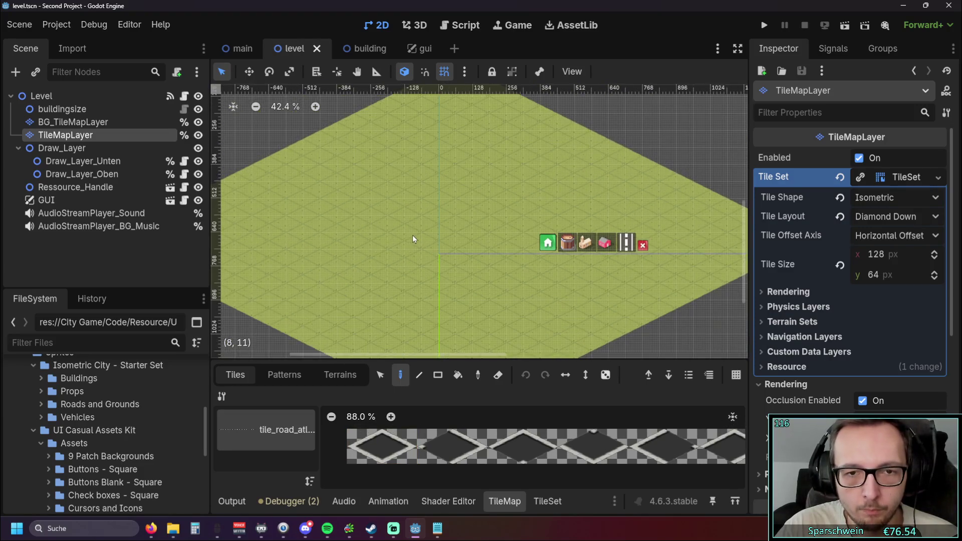
scroll(485, 245, "up", 4)
scroll(484, 248, "down", 3)
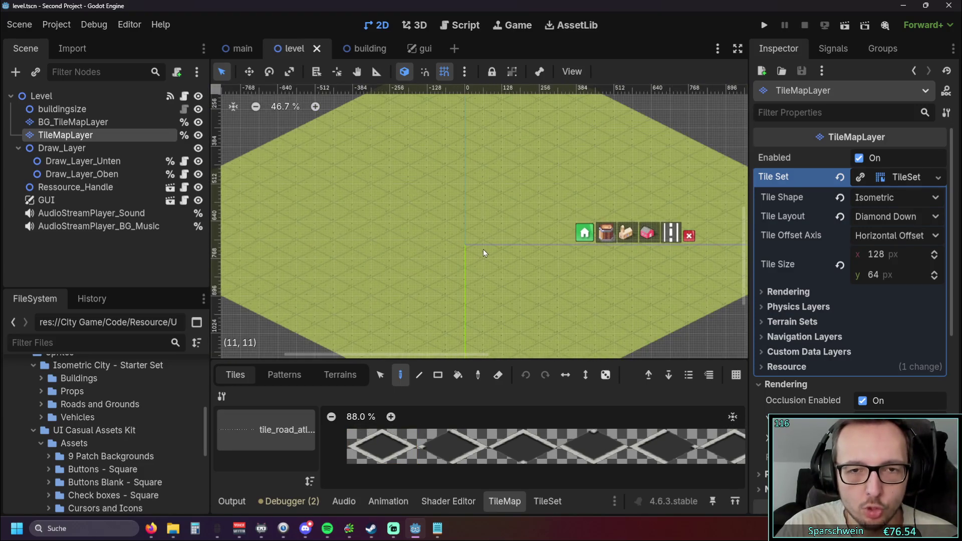
scroll(483, 249, "up", 2)
left_click(394, 447)
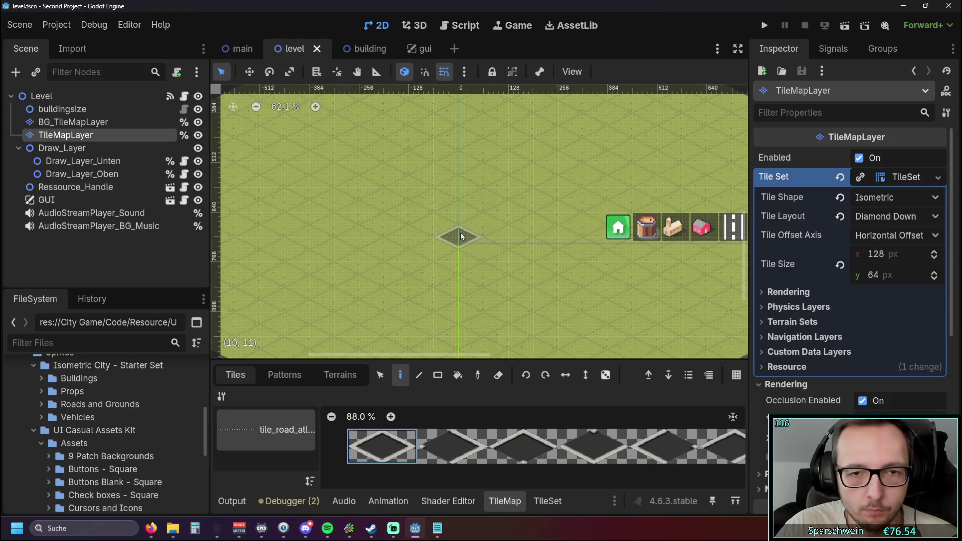
scroll(534, 267, "down", 3)
scroll(530, 263, "up", 3)
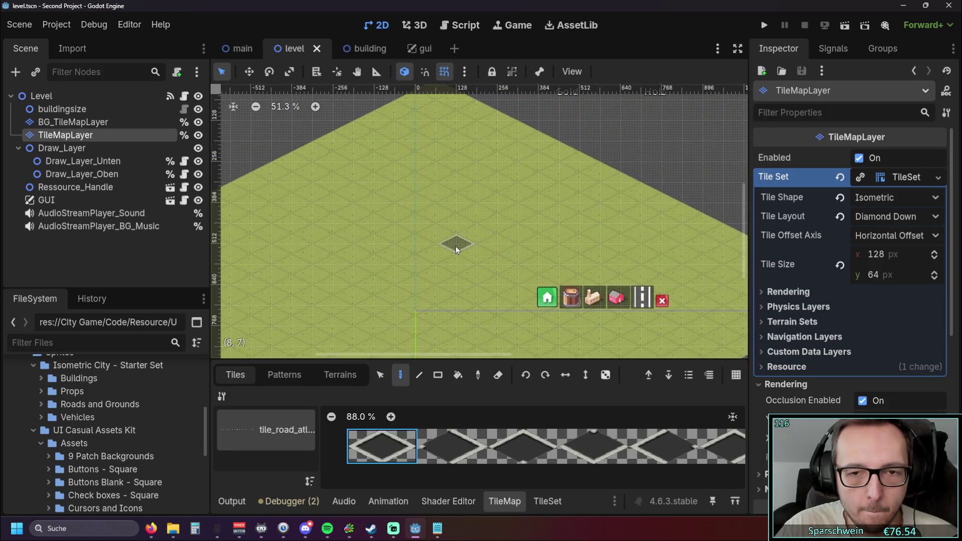
scroll(450, 251, "down", 4)
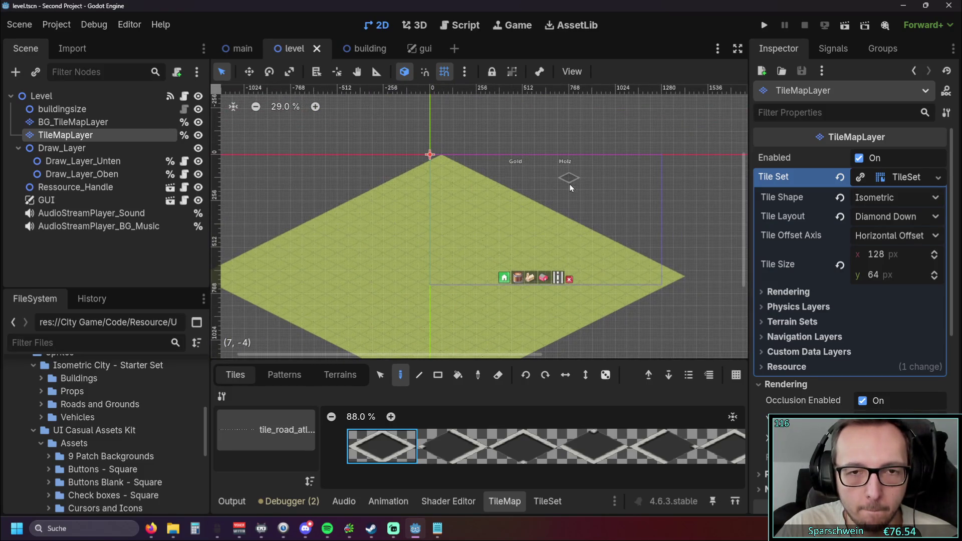
key("Escape")
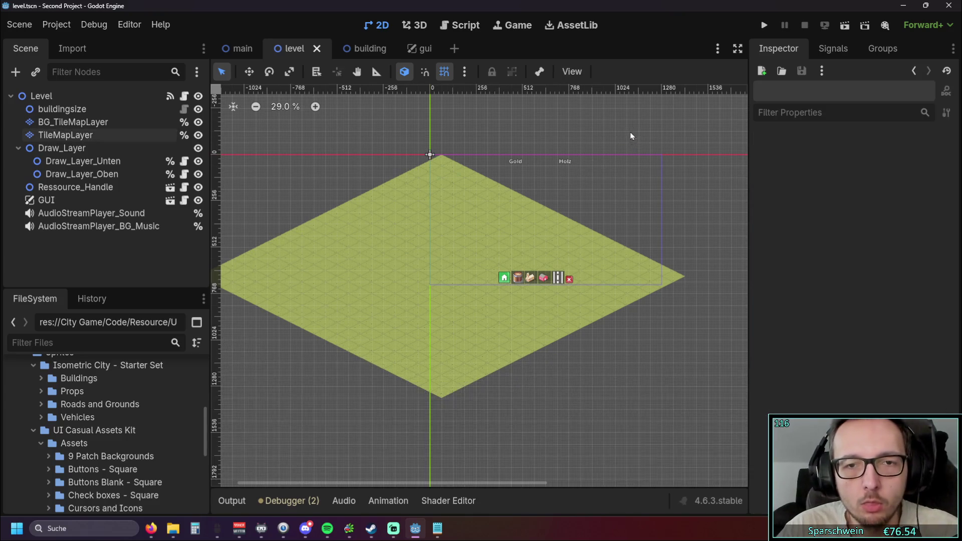
Step: Test-run the game to confirm the road-free map, then switch to the main scene
left_click(763, 25)
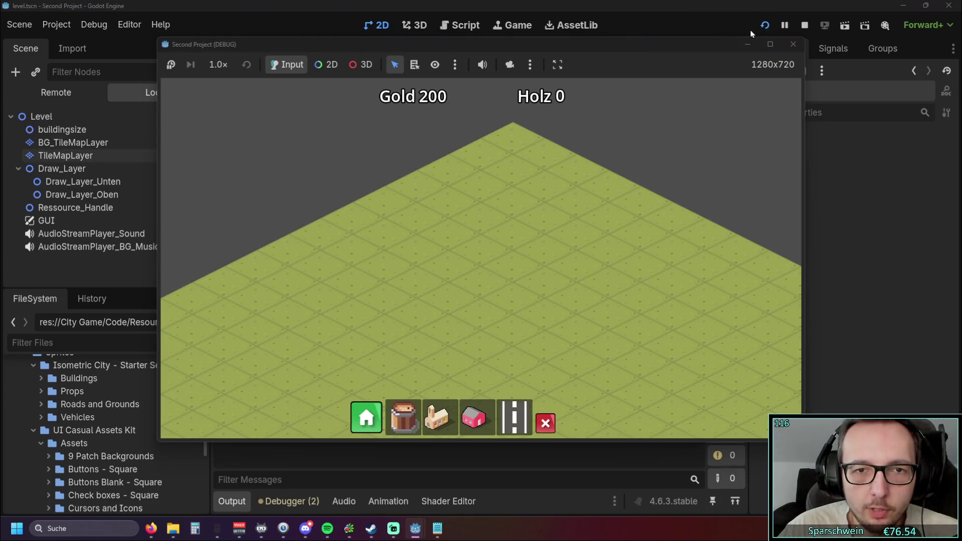
left_click(795, 45)
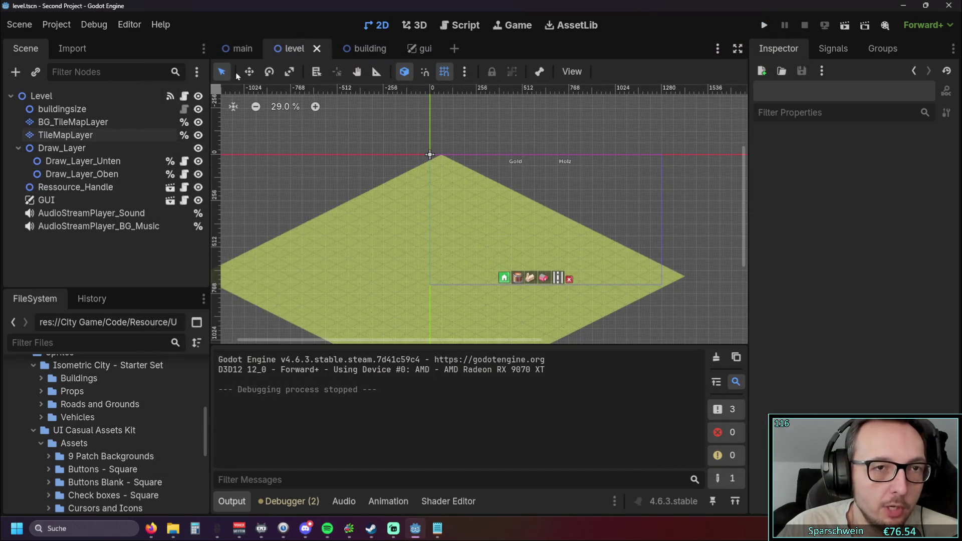
left_click(242, 49)
scroll(490, 221, "down", 2)
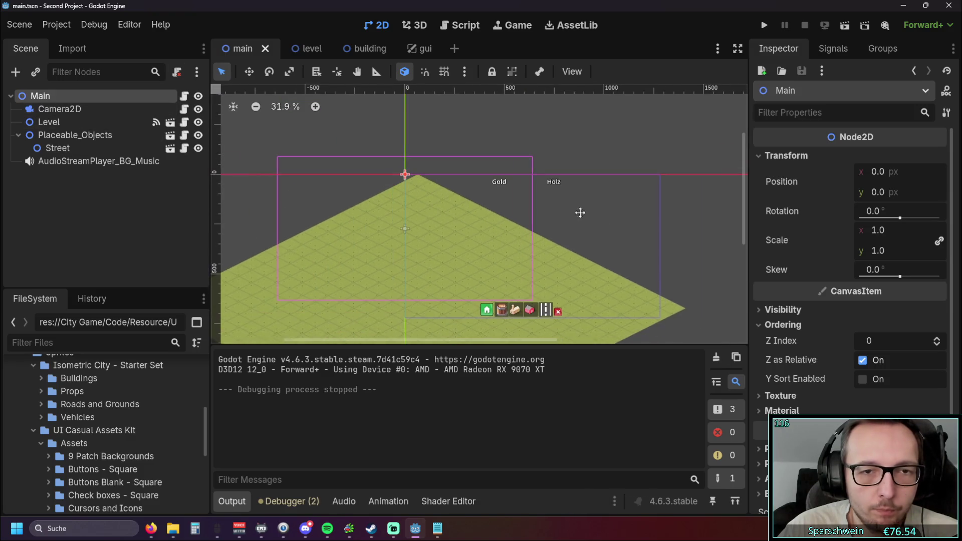
Step: Select the Camera2D node, undoing two accidental moves of the Level node
left_click(75, 110)
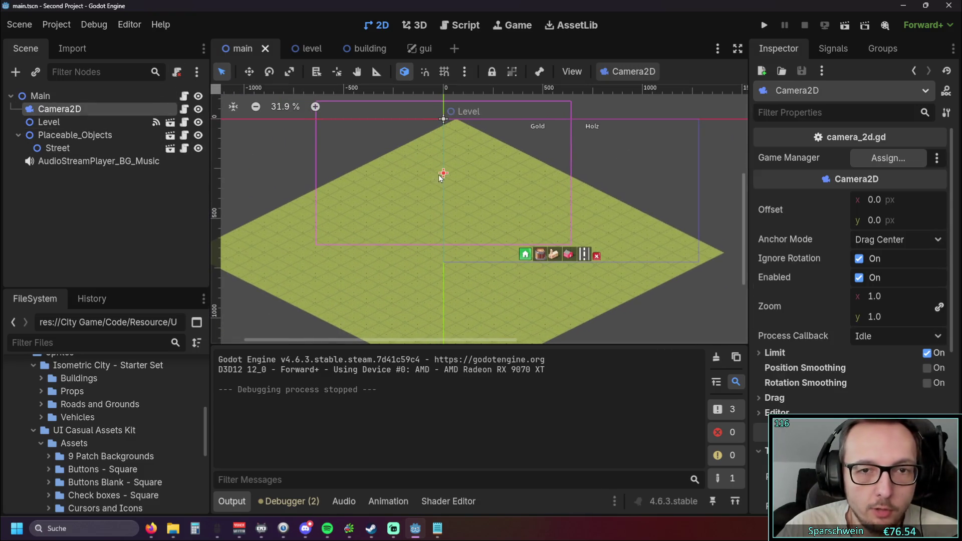
mouse_move(443, 166)
left_mouse_down()
mouse_move(451, 172)
mouse_move(429, 92)
left_mouse_up()
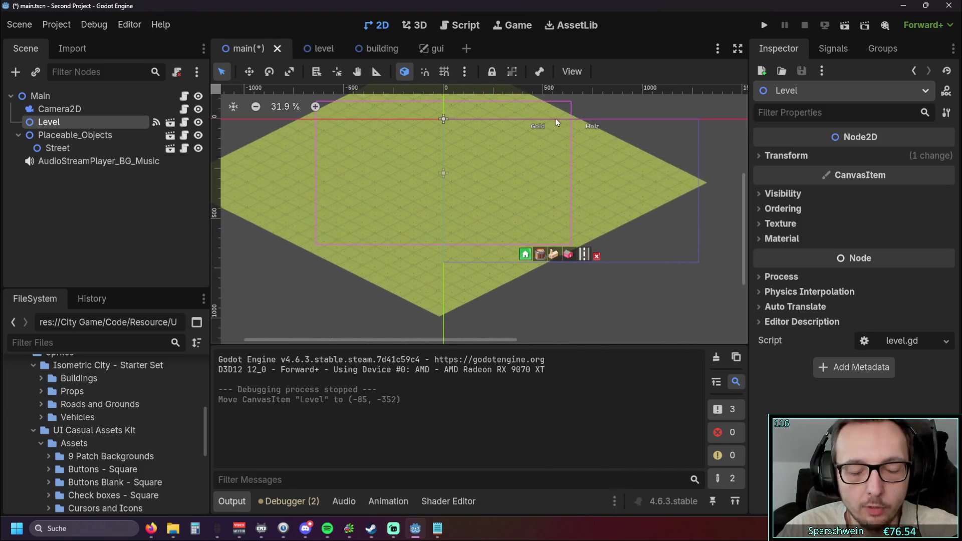
key("ctrl+z")
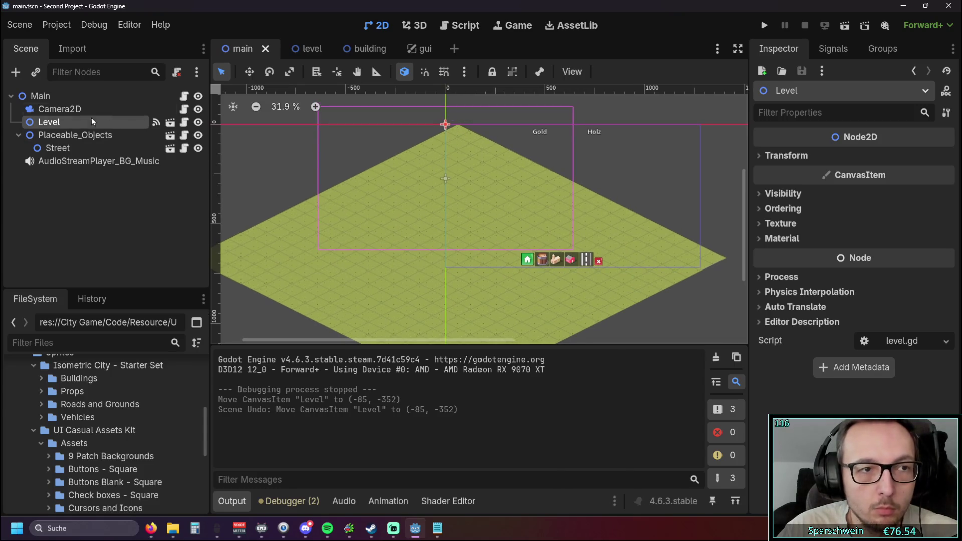
left_click(75, 109)
scroll(381, 193, "up", 5)
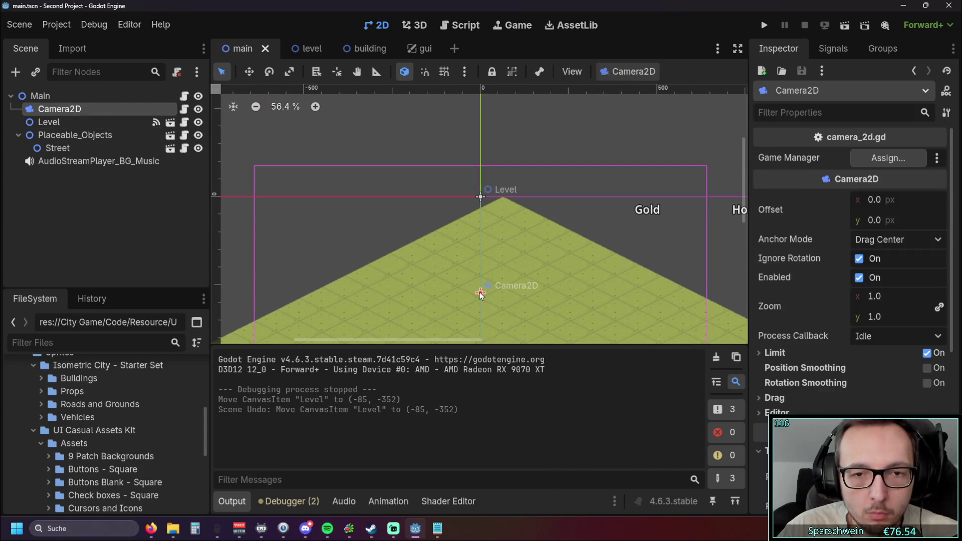
left_click_drag(477, 292, 442, 303)
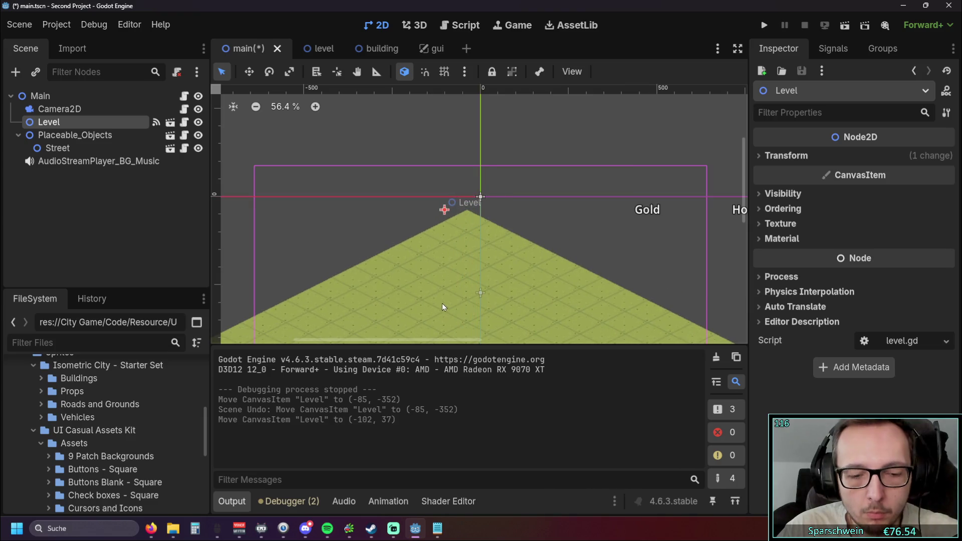
key("ctrl+z")
Step: Pick the Street node from the canvas list and undo its accidental move
right_click(483, 197, "alt")
left_click(506, 192)
left_click_drag(446, 215, 417, 243)
key("ctrl+z")
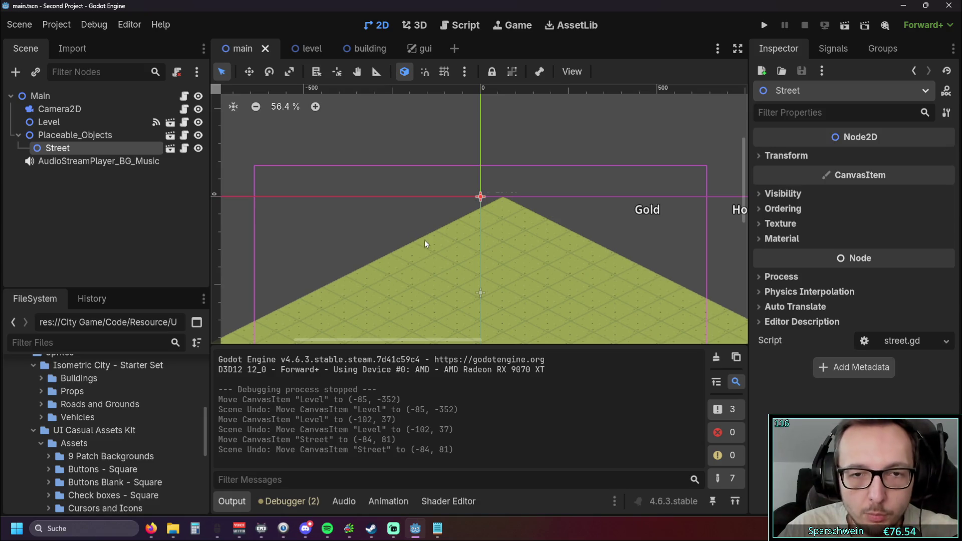
scroll(432, 174, "down", 3)
left_click(487, 197)
Step: Nudge the Camera2D horizontal offset to -14.91, then reset it to 0
left_click(84, 111)
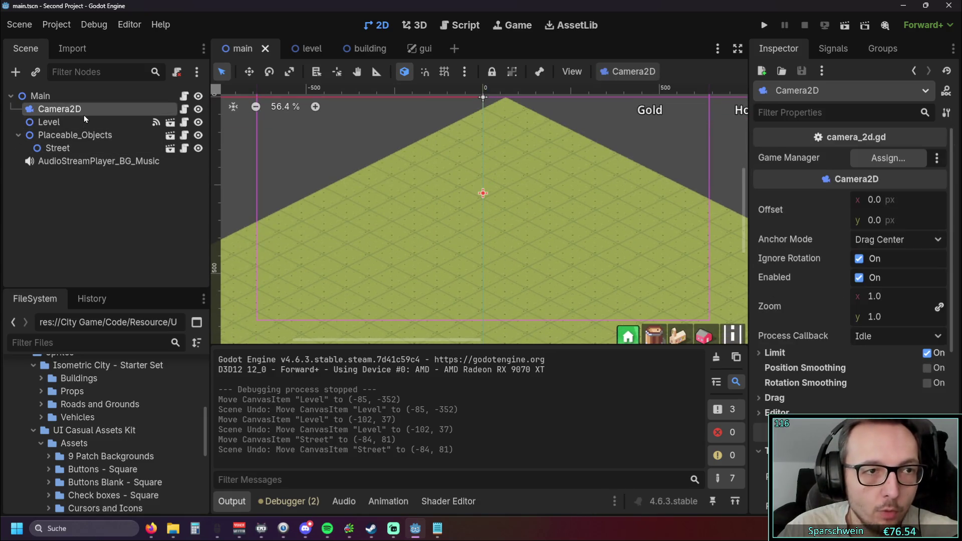
left_click_drag(859, 203, 836, 203)
scroll(552, 185, "down", 3)
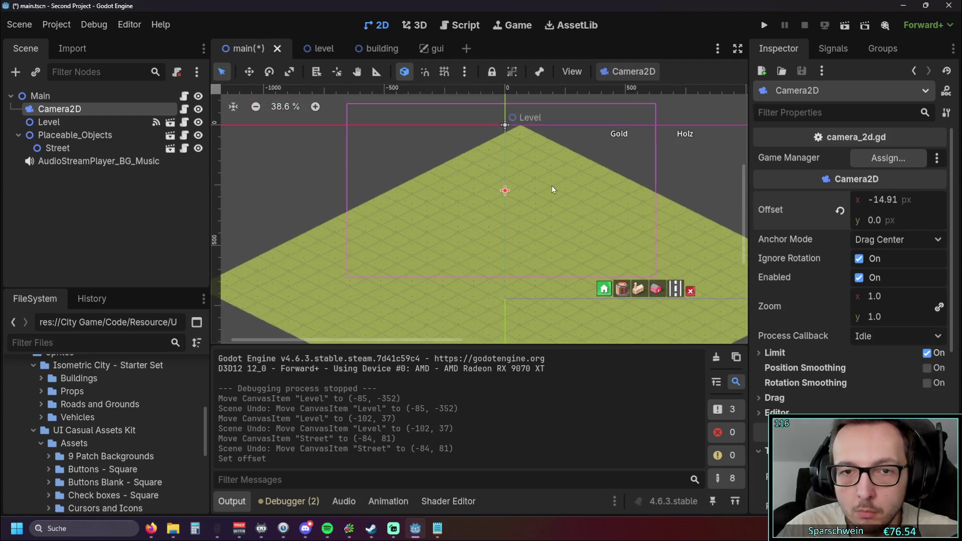
left_click(60, 122)
left_click(83, 109)
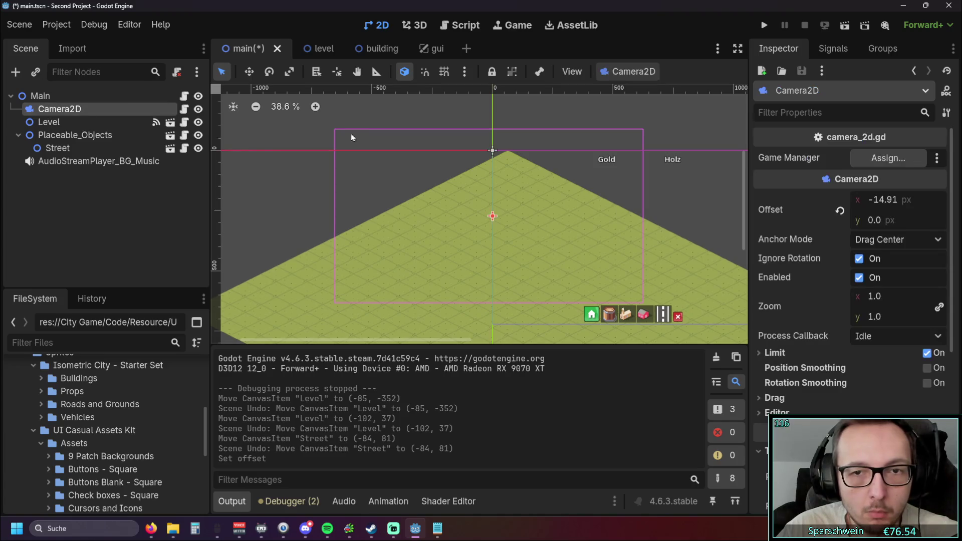
left_click(840, 210)
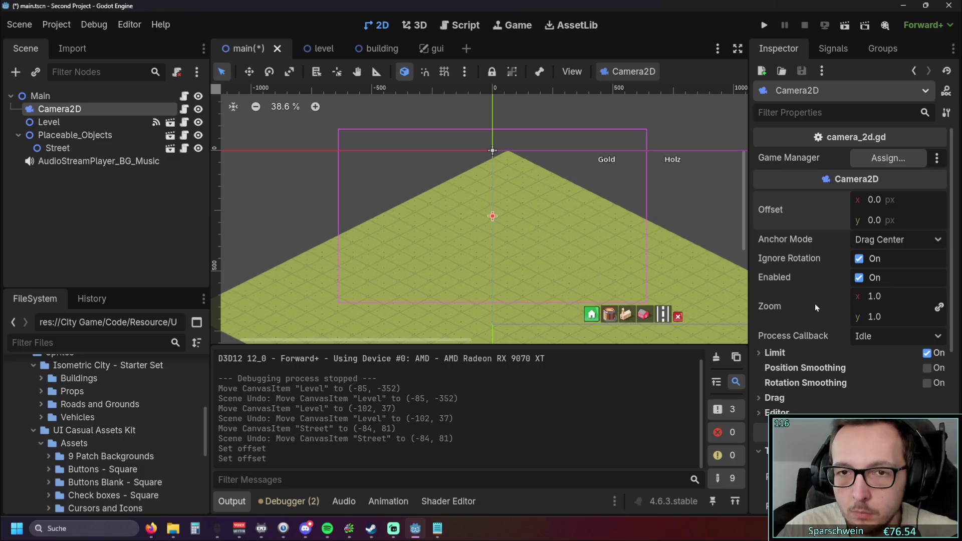
left_click_drag(528, 237, 512, 210)
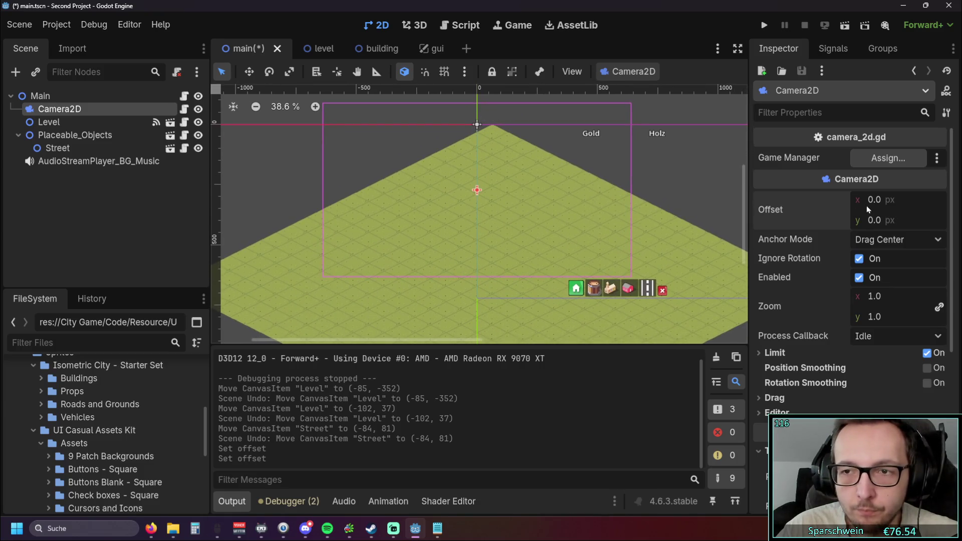
Step: Set the camera offset to 50, 200 and check it in a test run
left_click(872, 209)
type("50")
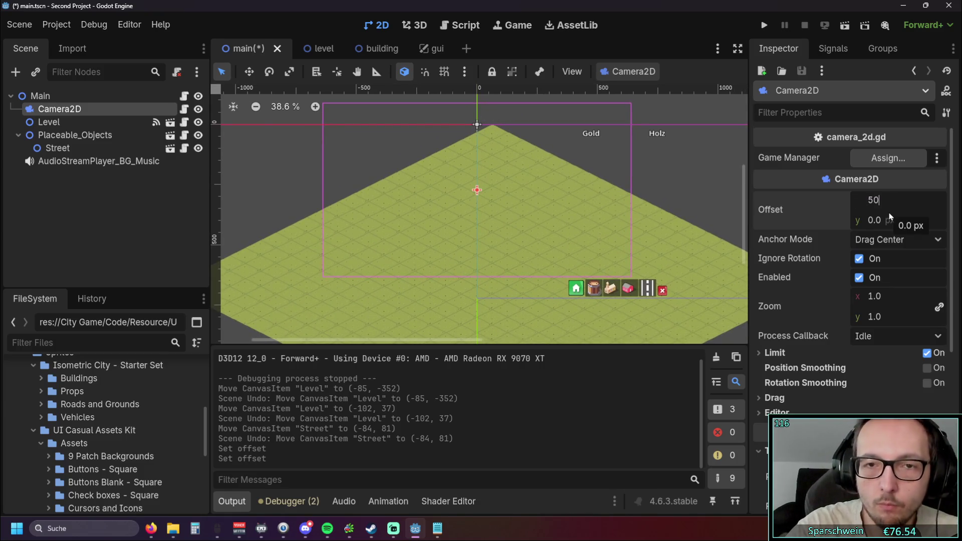
key("Return")
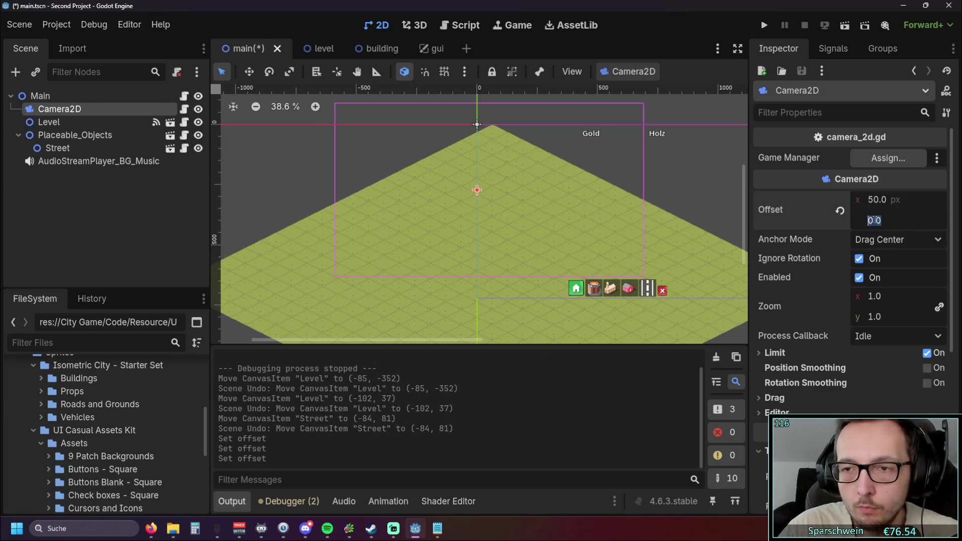
type("200")
key("Return")
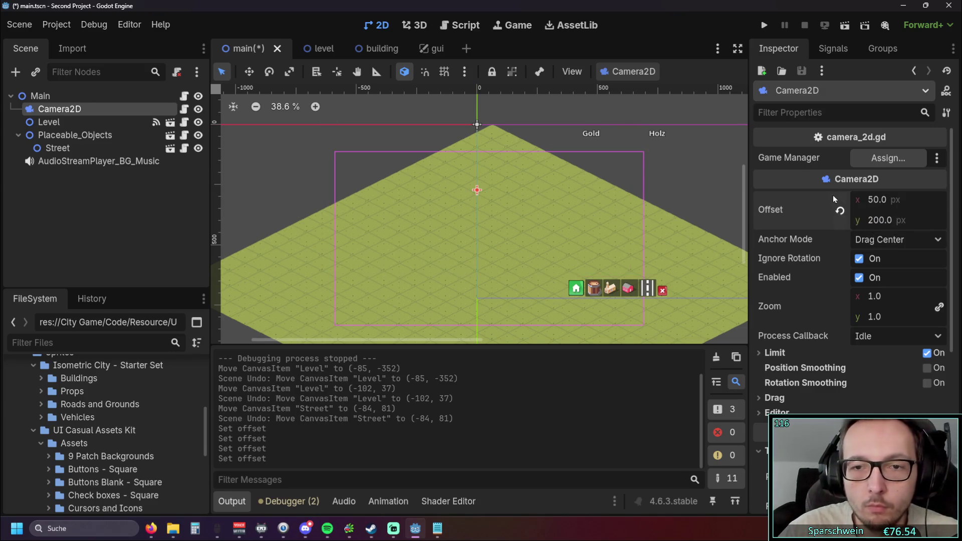
left_click(760, 28)
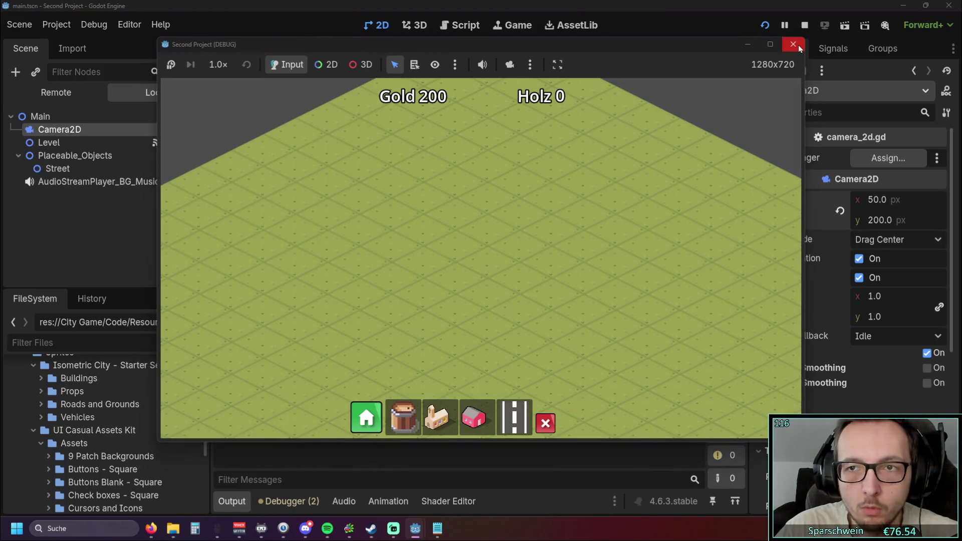
left_click(793, 44)
Step: Change the vertical camera offset to 300, trying horizontal values 80, 0 and finally 30
left_click(871, 199)
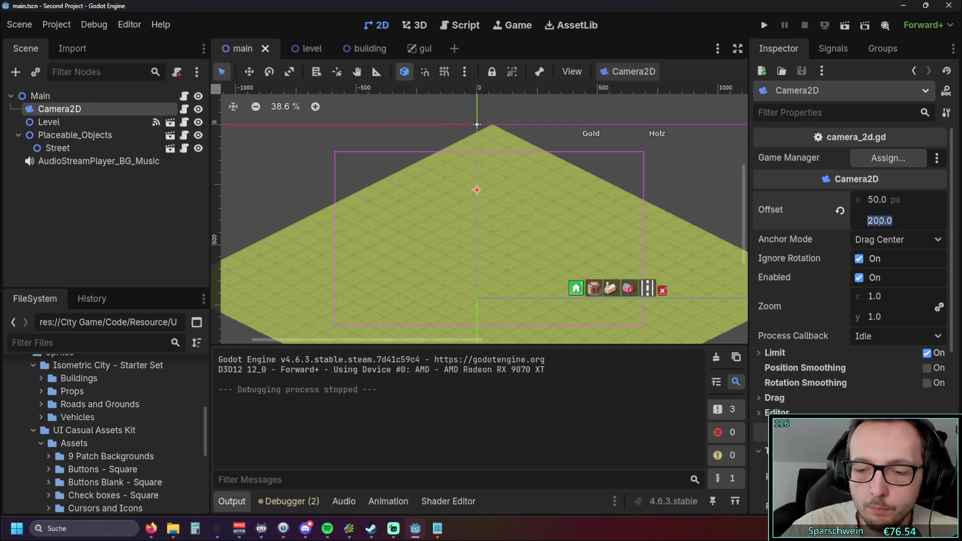
type("300")
key("Return")
scroll(480, 215, "down", 3)
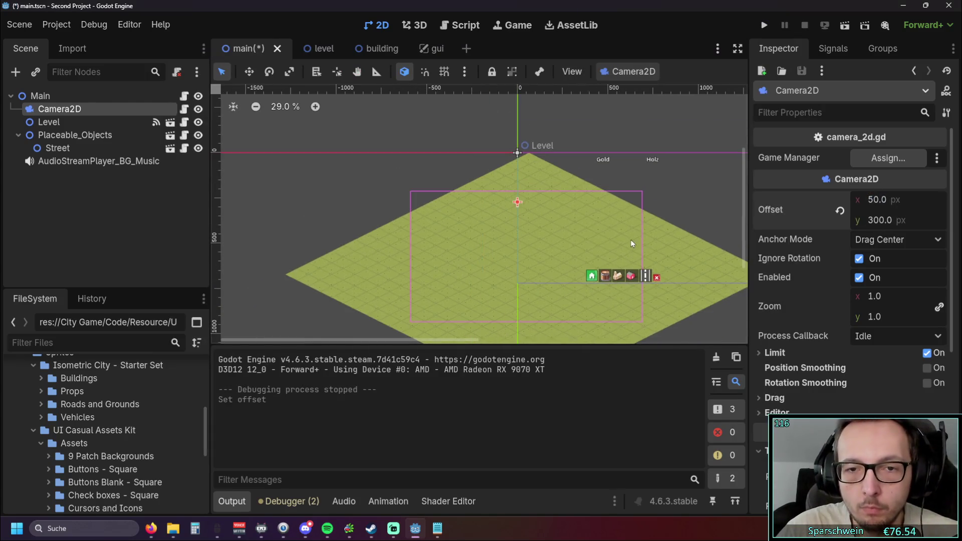
left_click(878, 200)
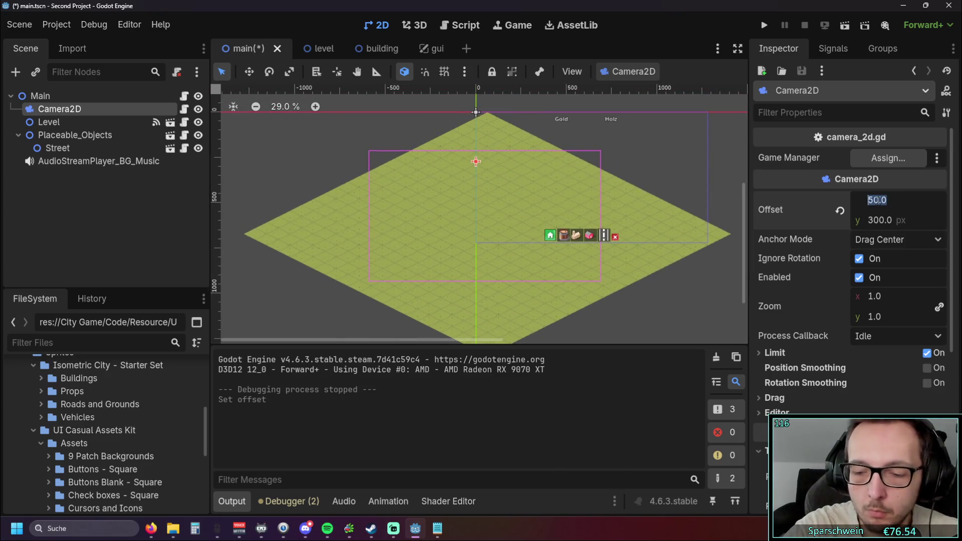
type("80")
key("Return")
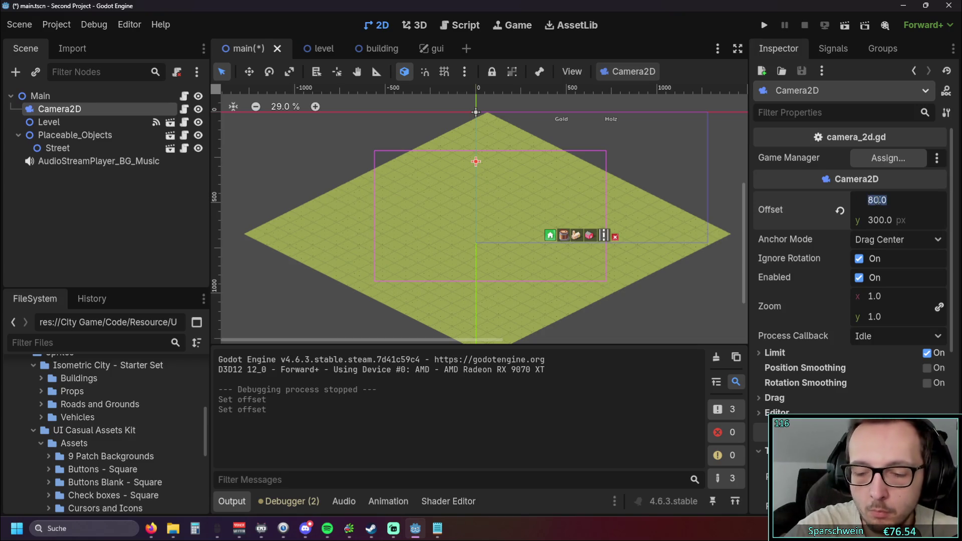
type("0")
key("Return")
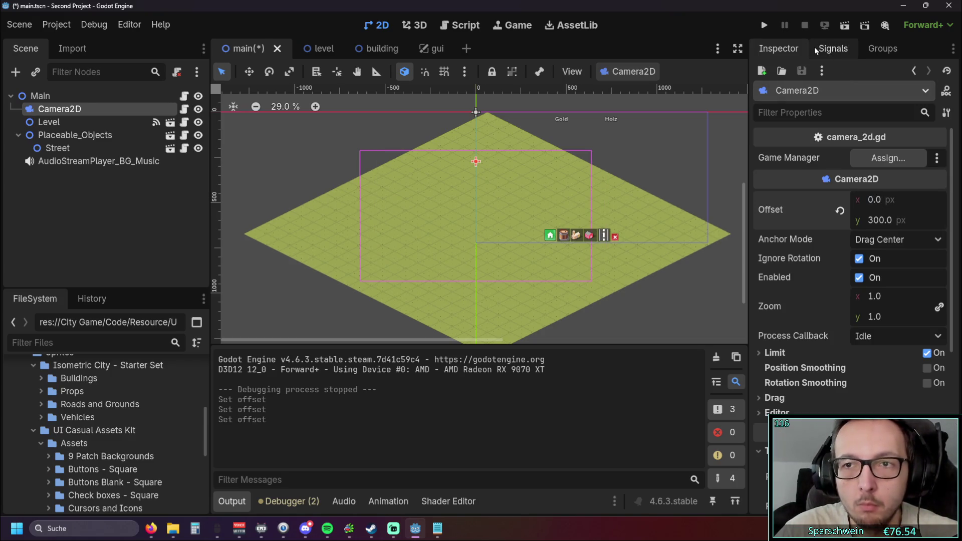
left_click(872, 200)
type("30")
key("Return")
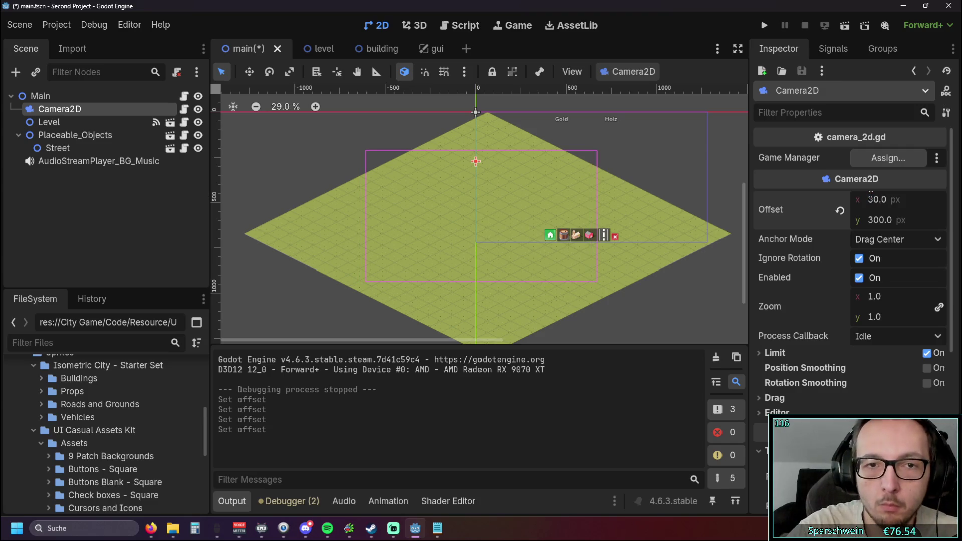
Step: Test-run the game with the 30, 300 camera offset, then open the script editor
left_click(767, 27)
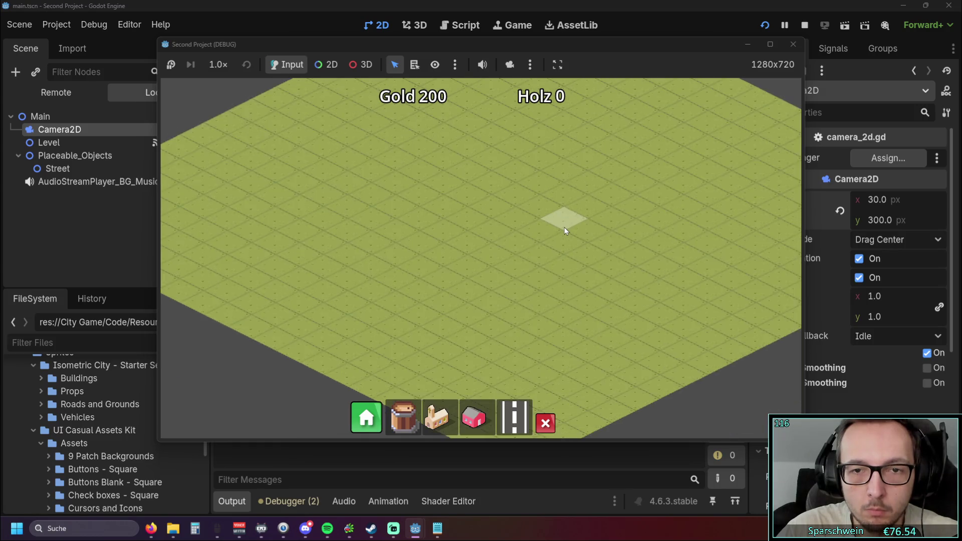
left_click(794, 44)
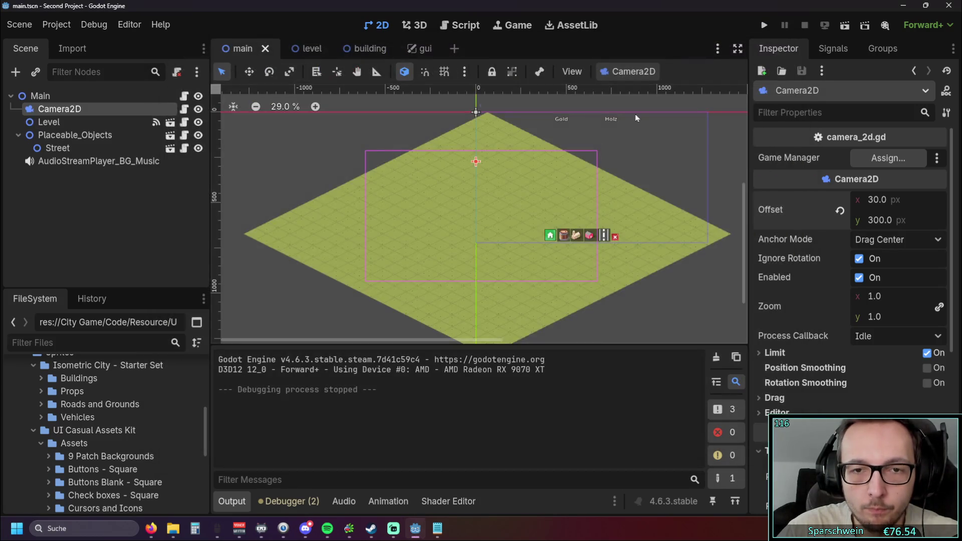
scroll(500, 231, "up", 2)
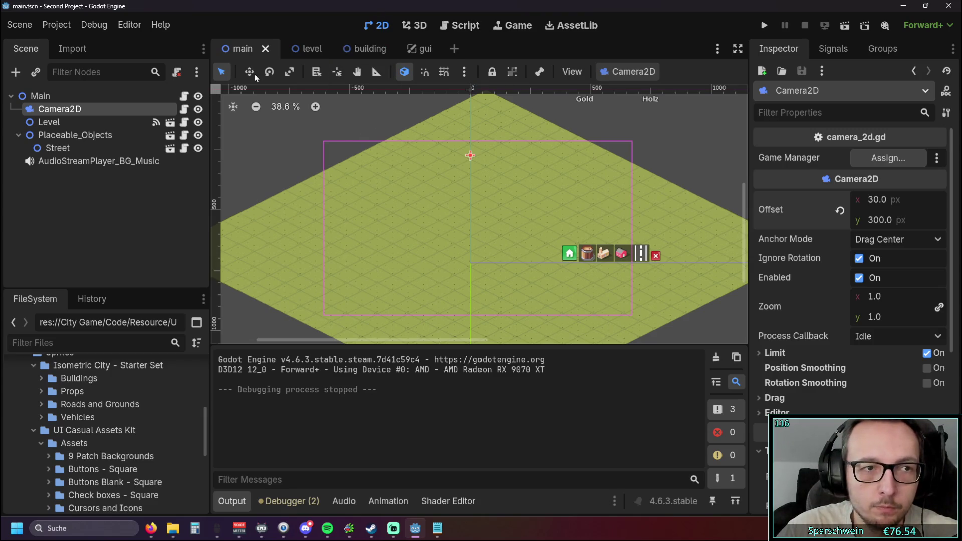
left_click(466, 26)
Step: In the level scene, paint a diagonal row of six road tiles on the TileMap
left_click(379, 28)
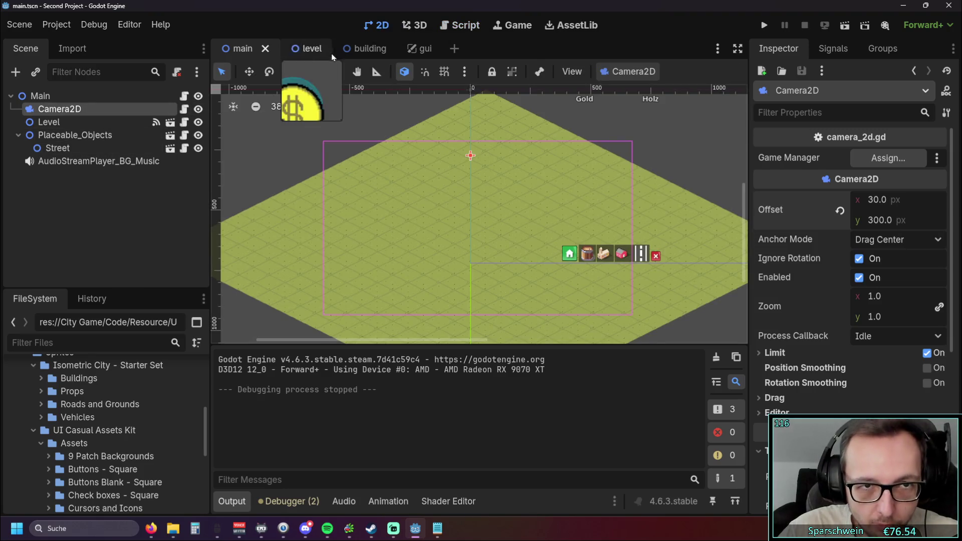
left_click(309, 49)
scroll(438, 271, "up", 3)
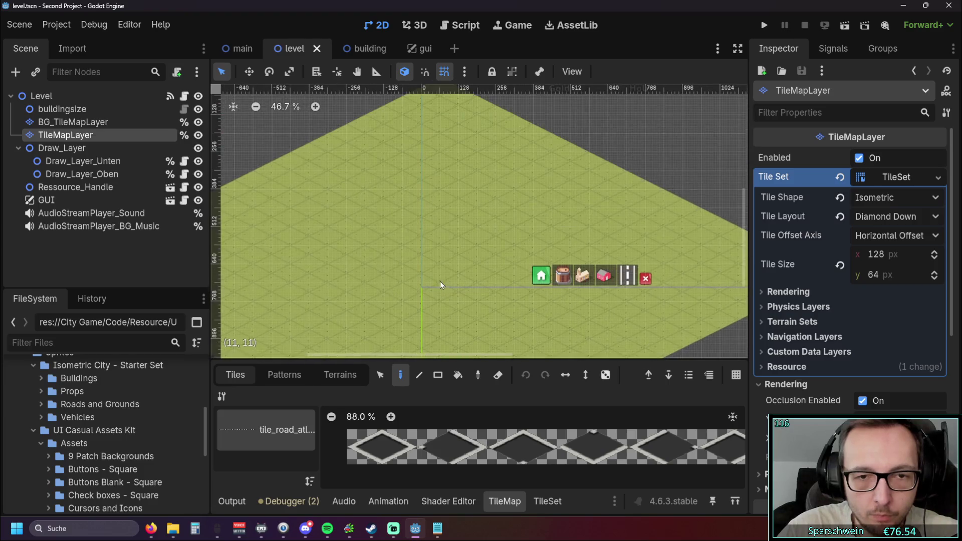
scroll(440, 281, "up", 1)
left_click(381, 447)
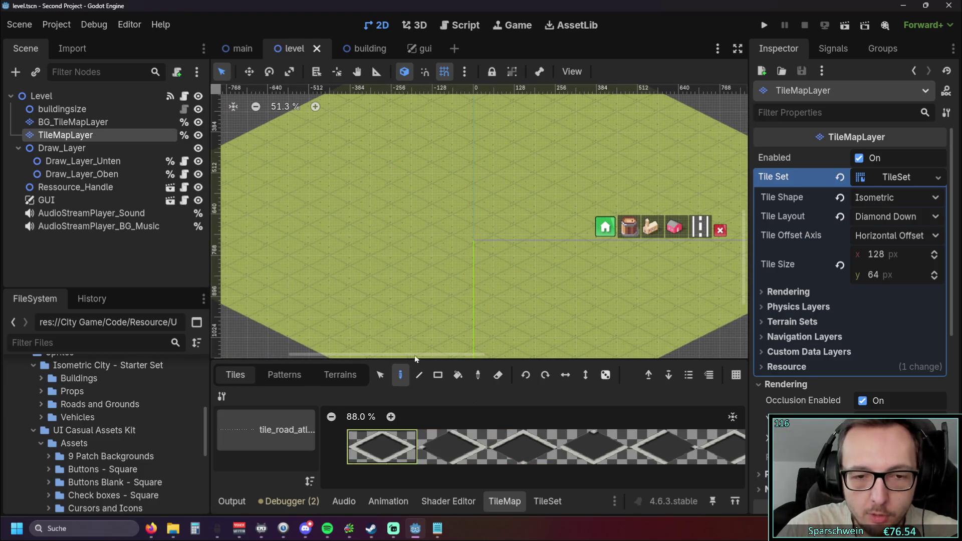
left_click_drag(377, 211, 400, 218)
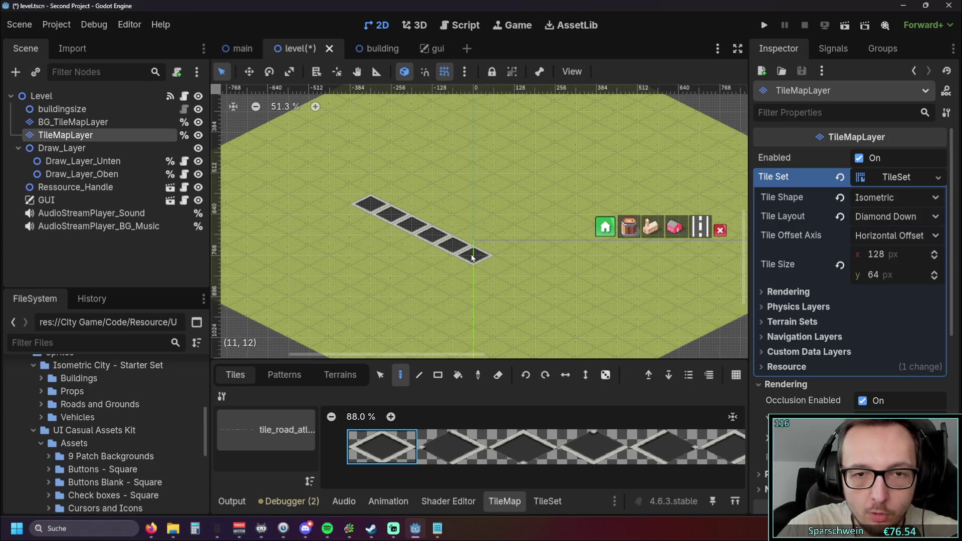
Step: Save and test-run the game, then show the road atlas in the TileSet editor
left_click(763, 26)
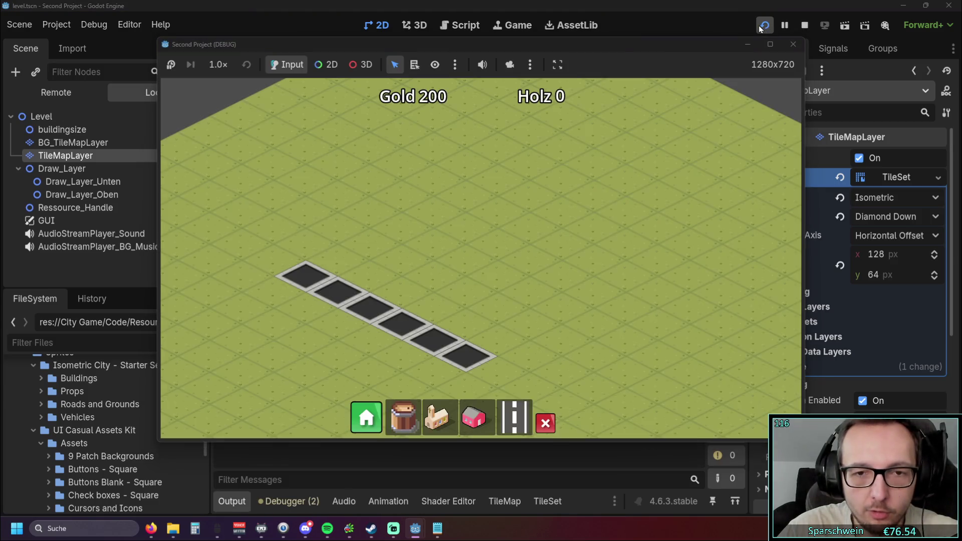
left_click(793, 44)
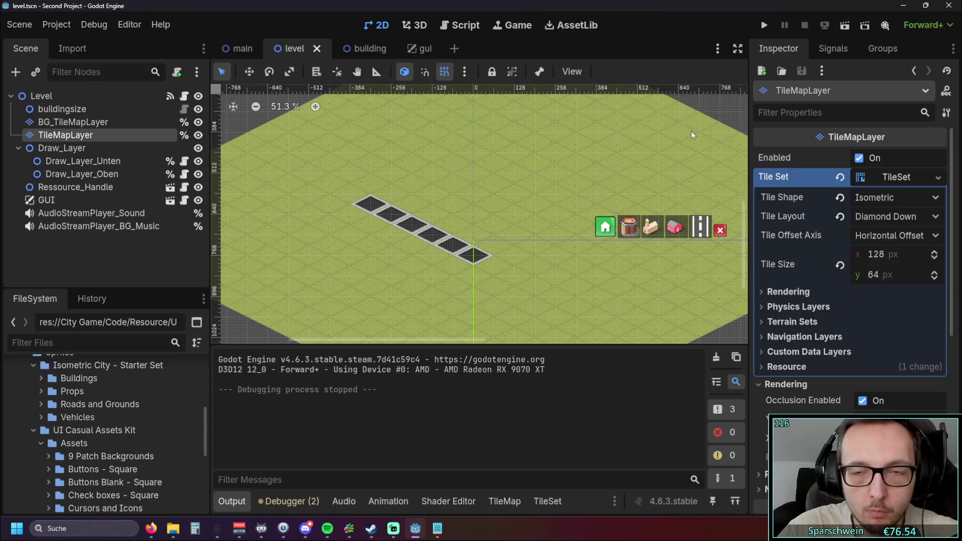
scroll(477, 256, "up", 4)
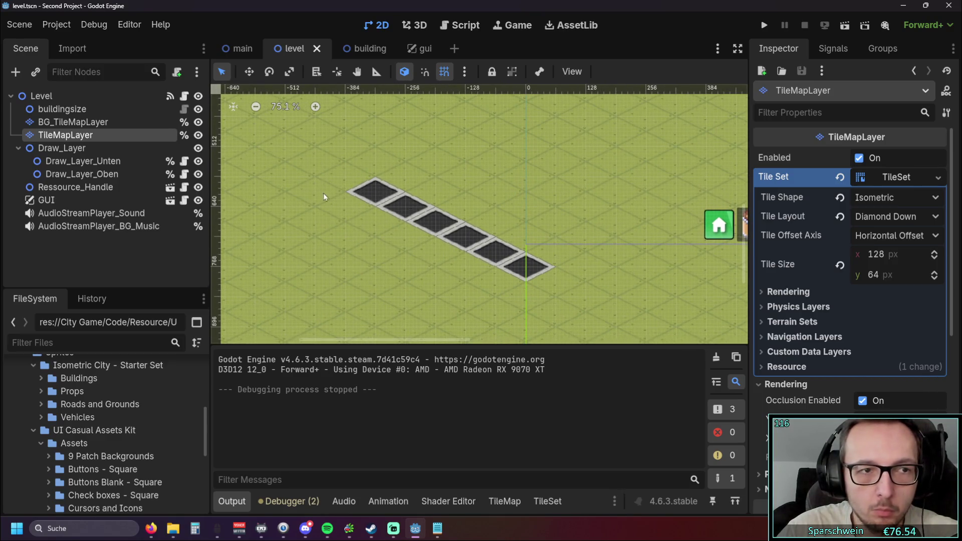
left_click(537, 509)
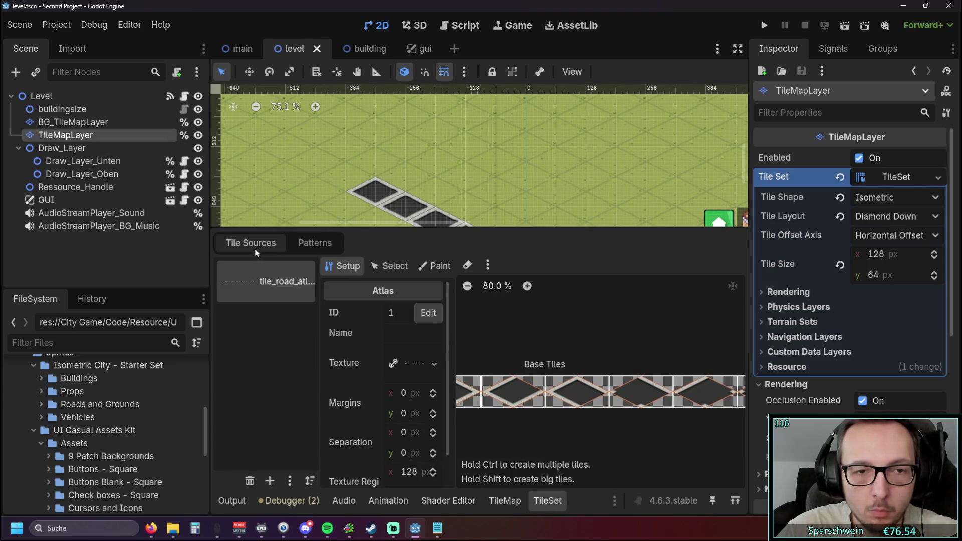
Step: Pick the edged road tile in the TileMap atlas and repaint the diagonal road with it
left_click(505, 501)
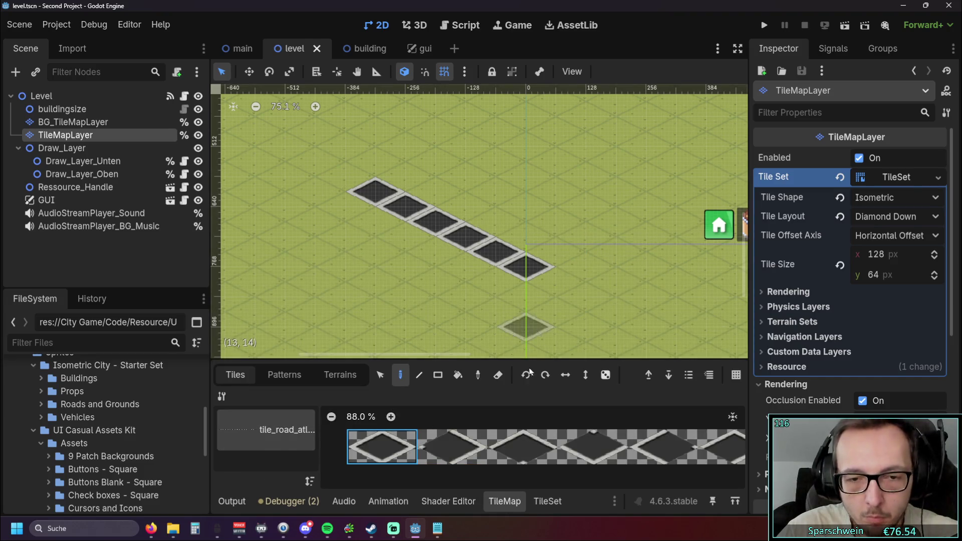
scroll(651, 446, "up", 1)
scroll(698, 442, "down", 5)
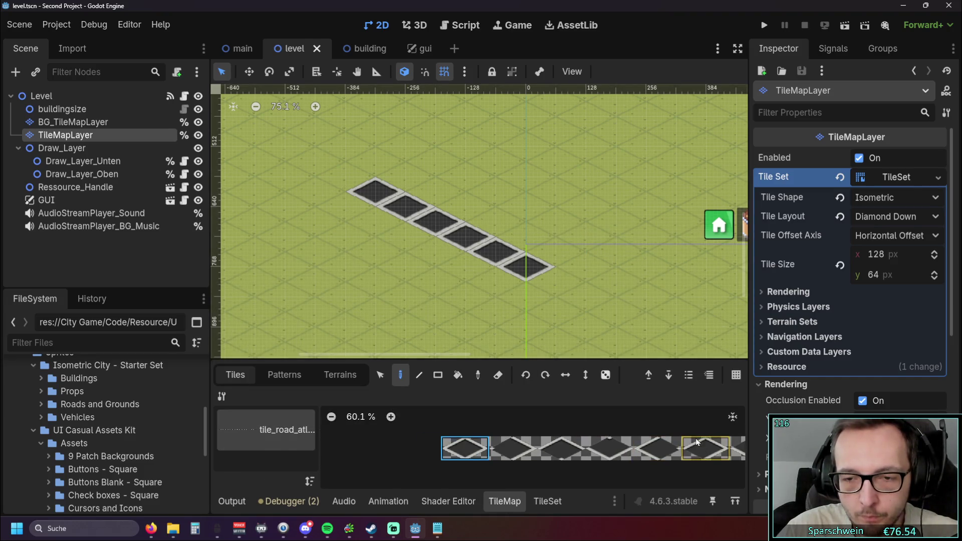
scroll(697, 442, "up", 5)
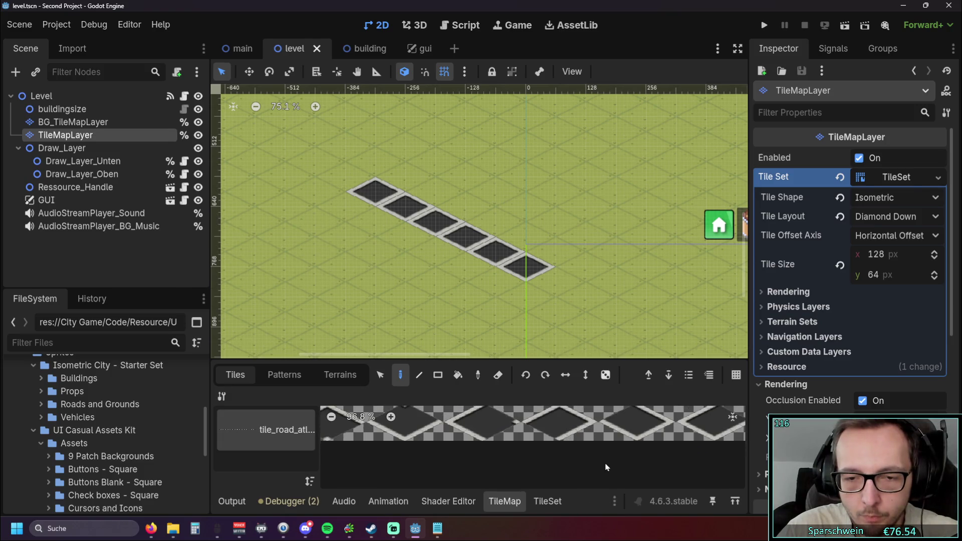
left_click(556, 312)
left_click(511, 423)
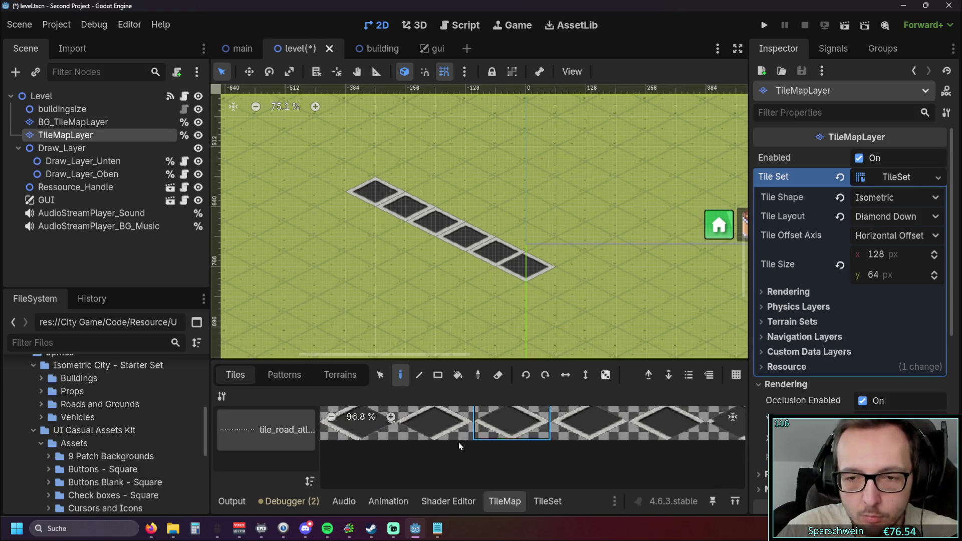
scroll(459, 442, "up", 3)
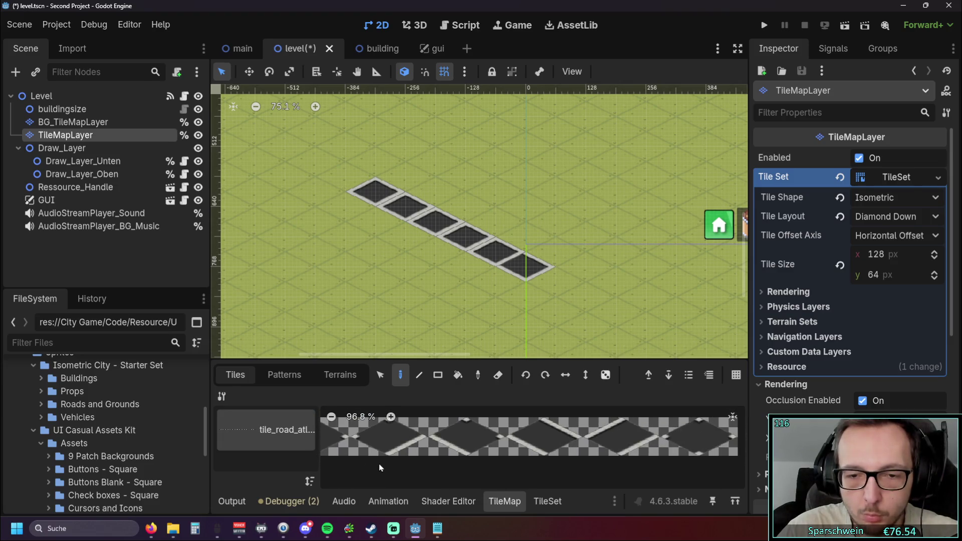
left_click(545, 436)
left_click_drag(406, 205, 526, 265)
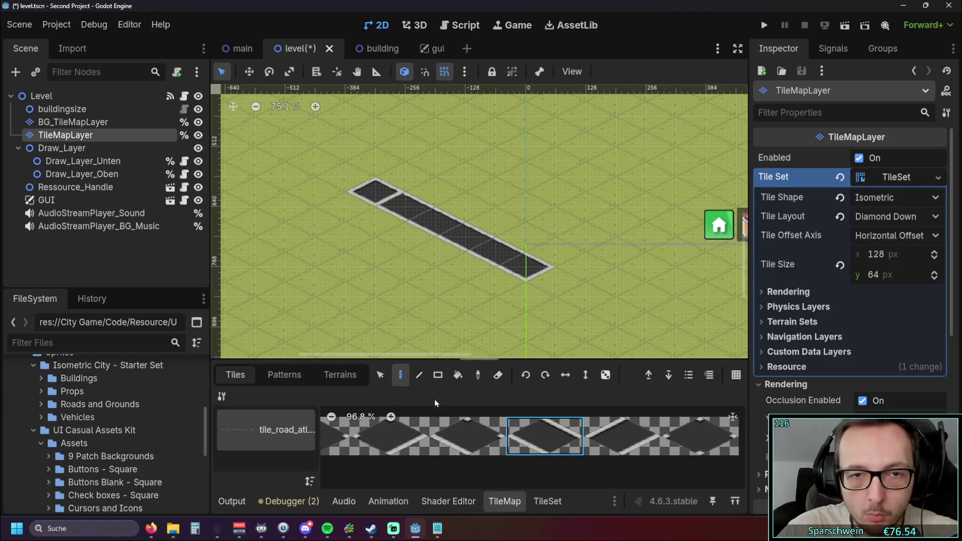
Step: Select another road tile in the atlas and launch the game to test the road
scroll(457, 458, "up", 3)
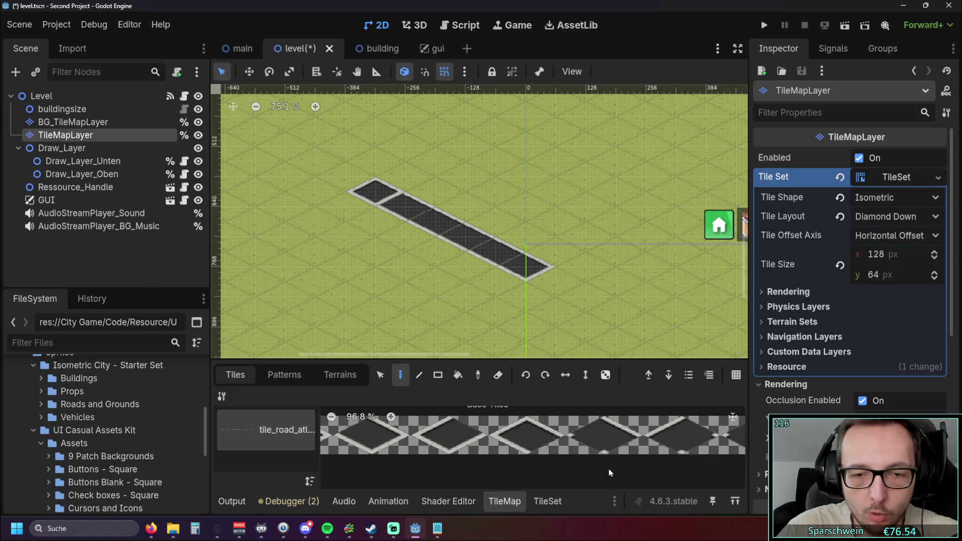
left_click(526, 435)
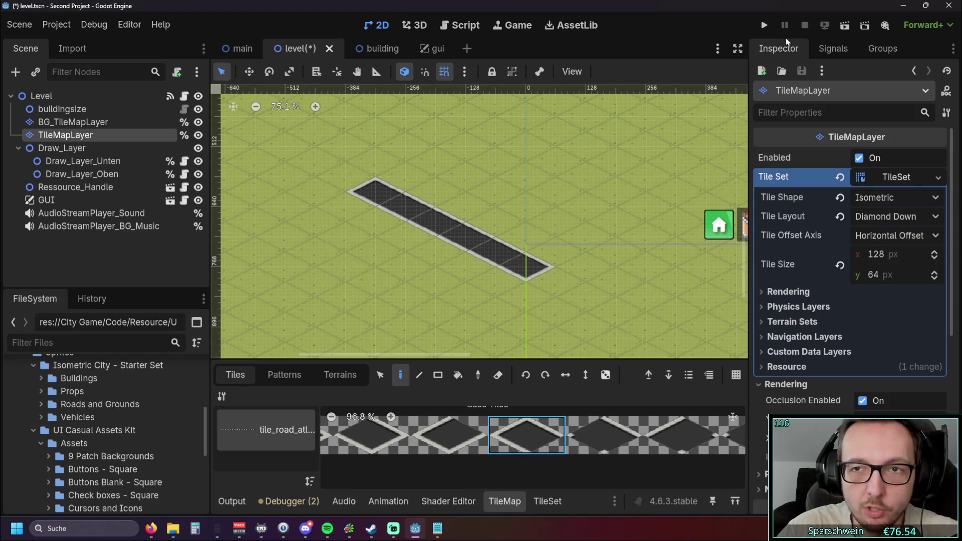
left_click(764, 25)
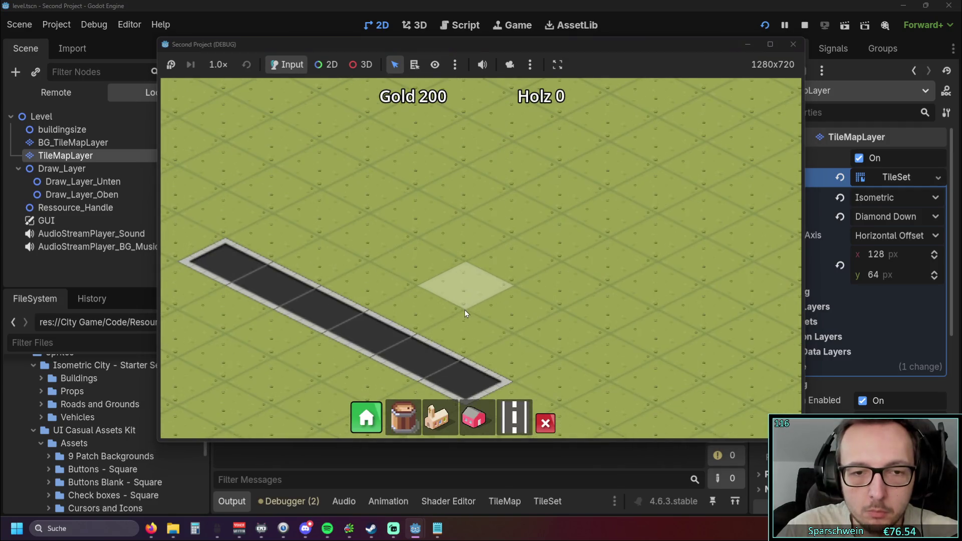
Step: Pan the game camera and preview several road placements across the map
key("Left")
key("Down")
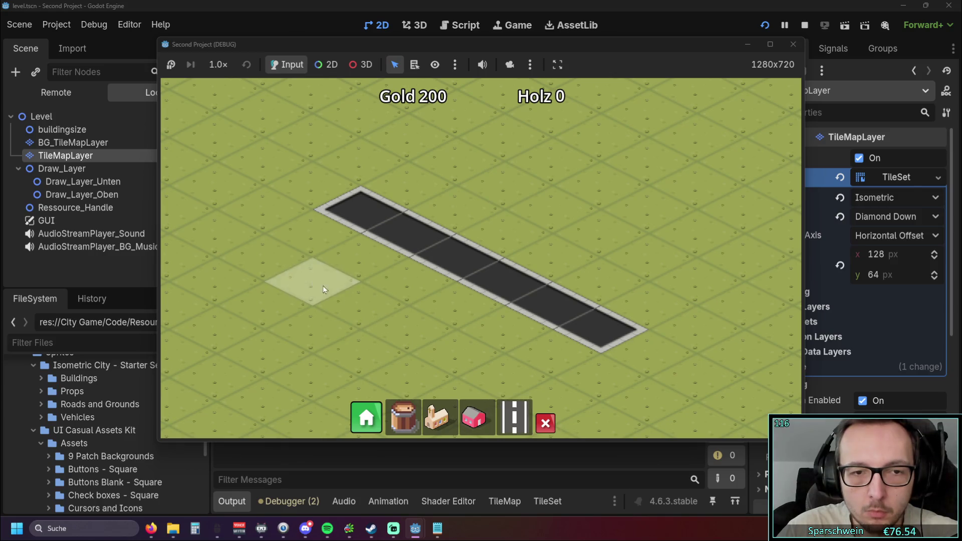
left_click_drag(310, 280, 453, 351)
key("Left")
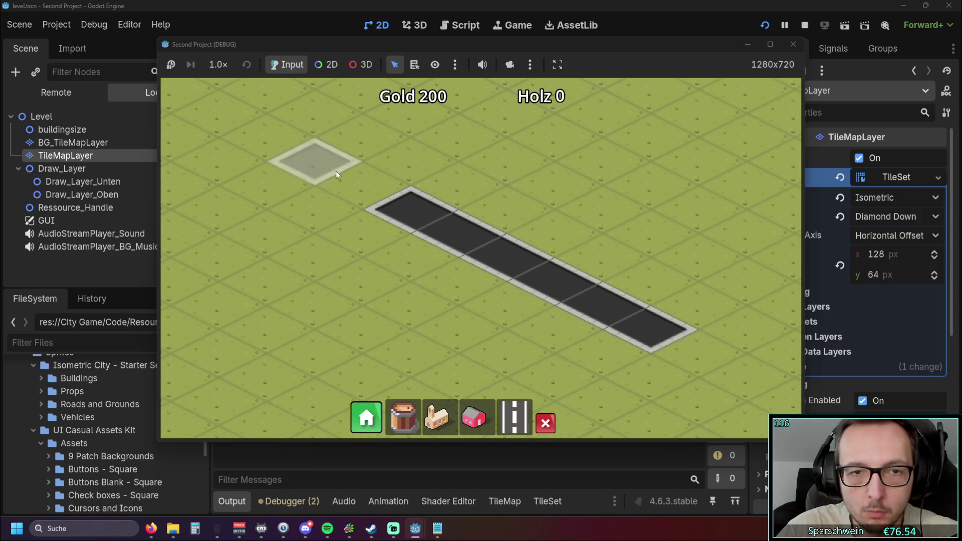
left_click_drag(336, 171, 707, 374)
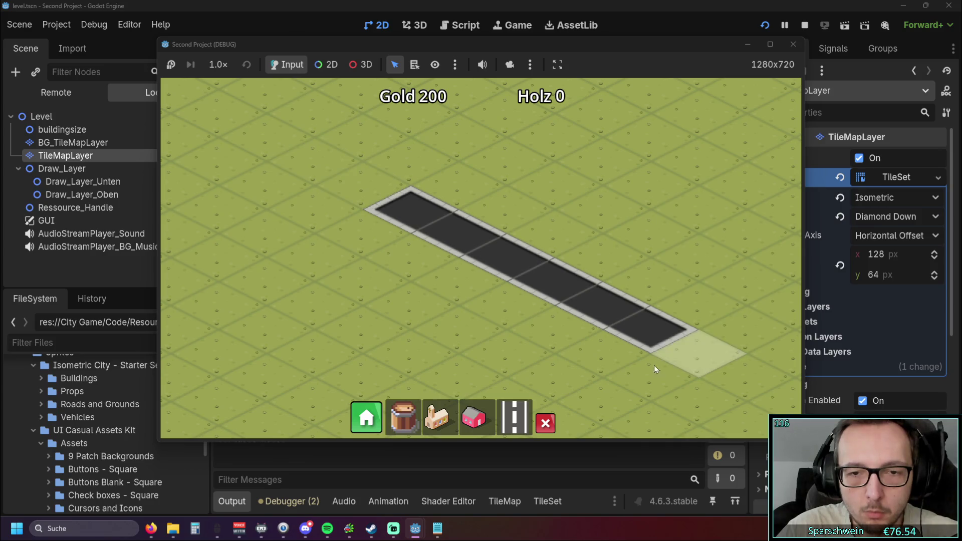
key("Right")
left_click(514, 417)
left_click_drag(366, 319, 580, 198)
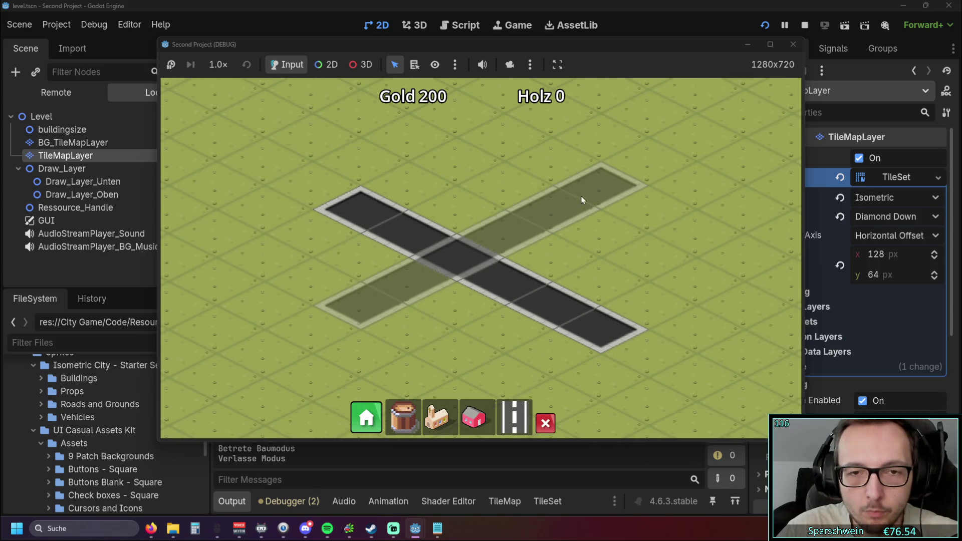
Step: Place a church and a red house beside the road
left_click(436, 417)
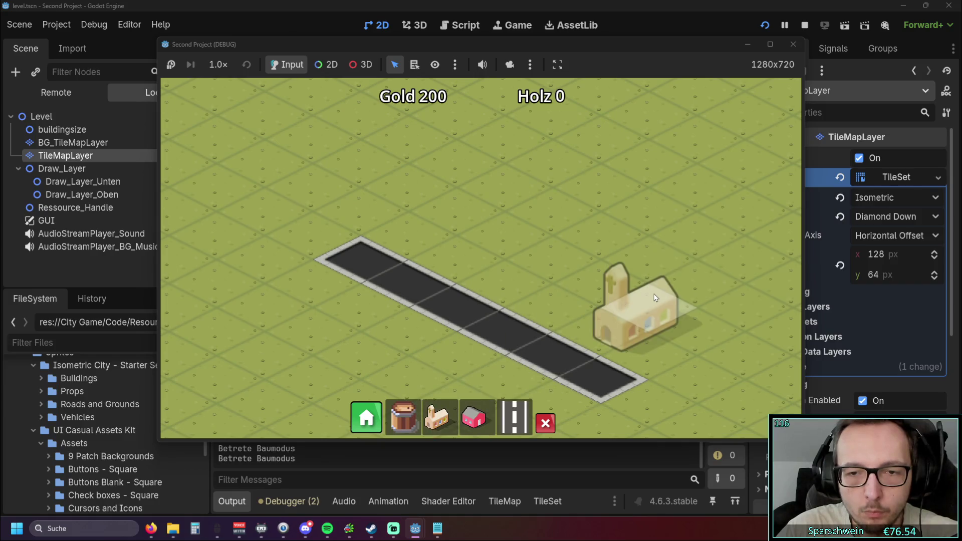
left_click(674, 282)
key("Right")
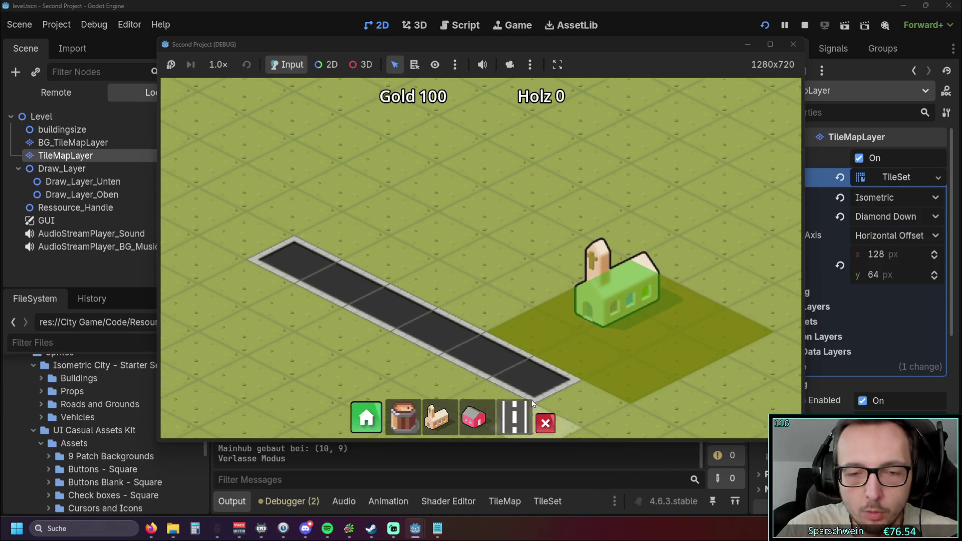
key("Down")
key("Up")
left_click(474, 418)
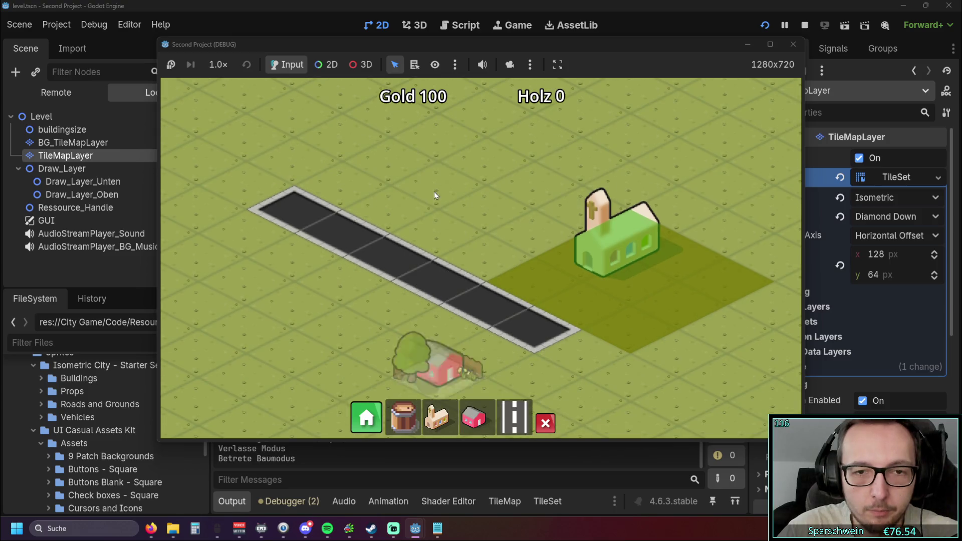
left_click(432, 222)
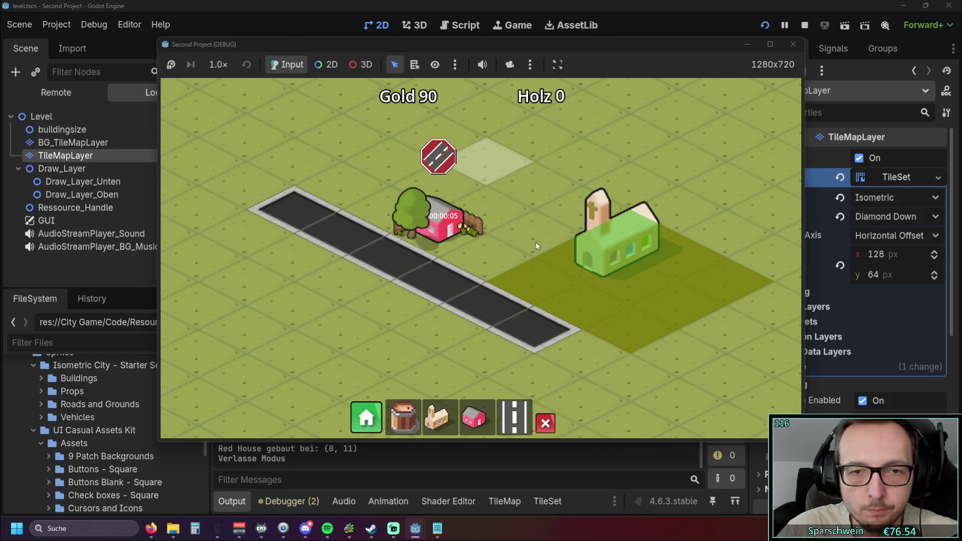
Step: Build a street, demolish the road strip, rebuild it by the house, collect the coin, and close the game
scroll(536, 242, "down", 2)
left_click(515, 417)
left_click_drag(580, 338, 597, 350)
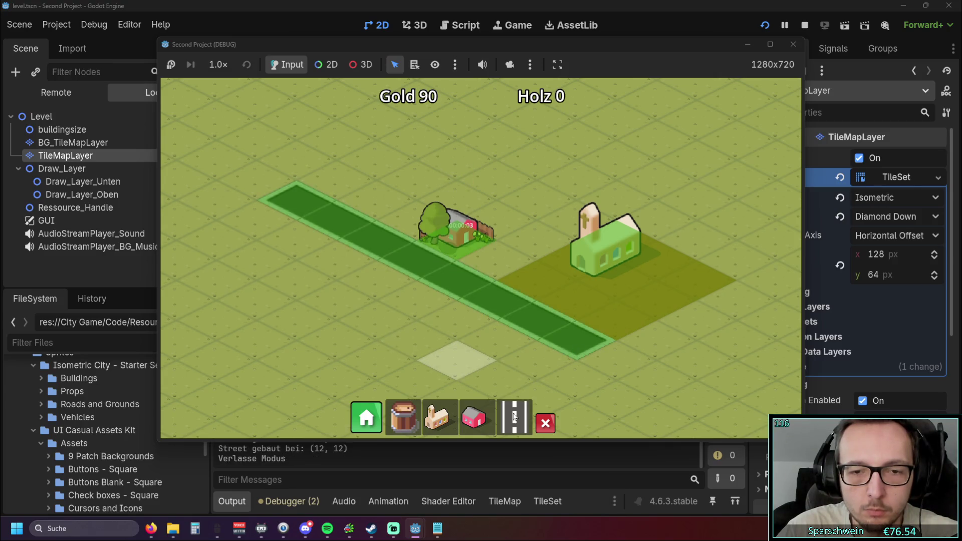
left_click(545, 424)
left_click_drag(617, 360, 238, 180)
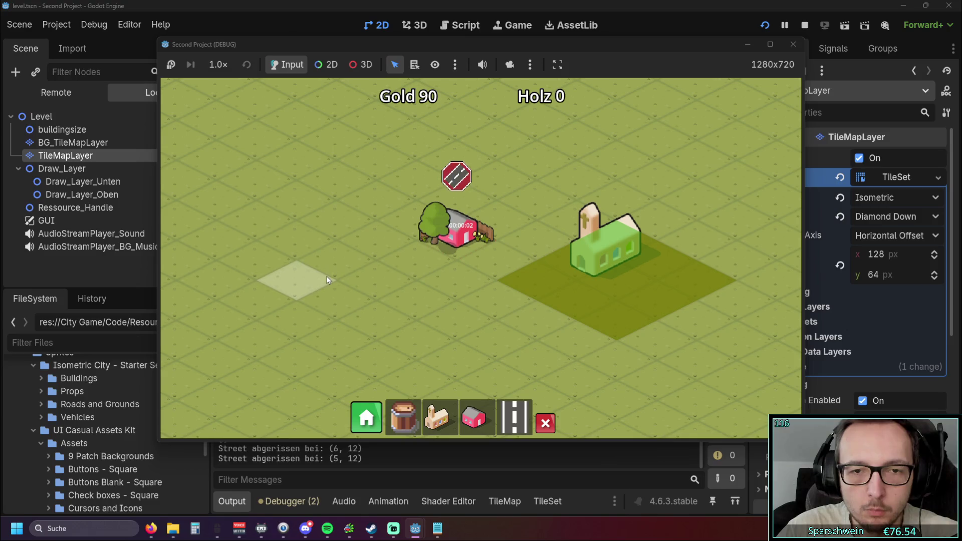
left_click(514, 417)
left_click_drag(377, 223, 345, 207)
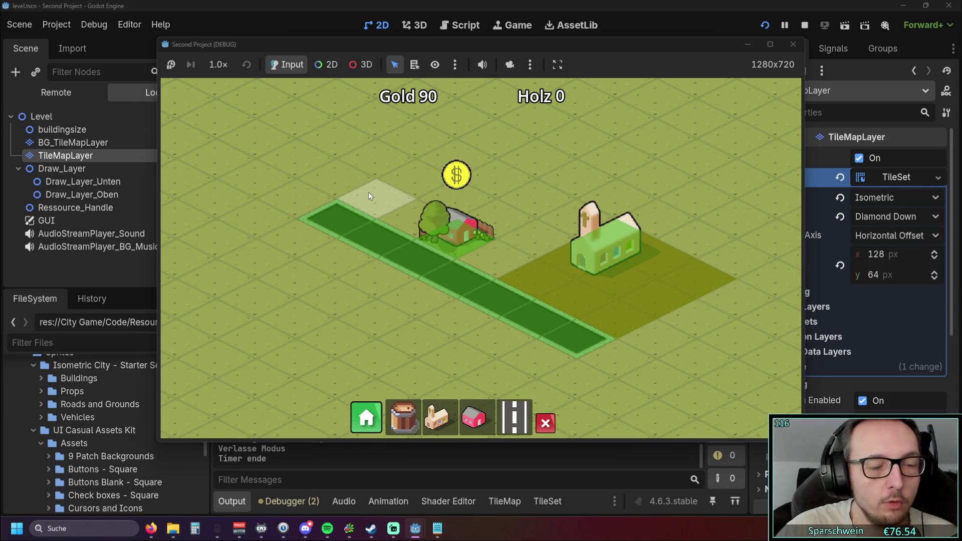
left_click(446, 215)
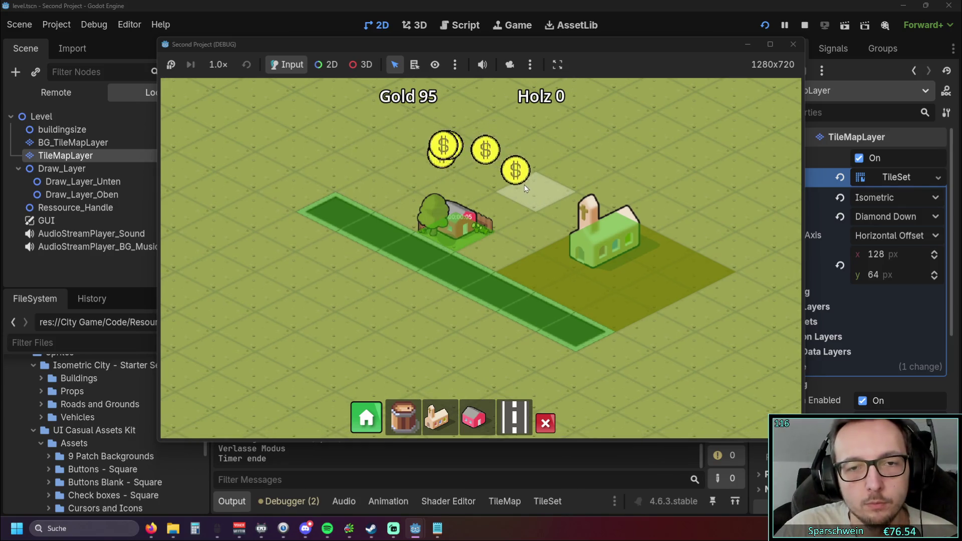
left_click(793, 47)
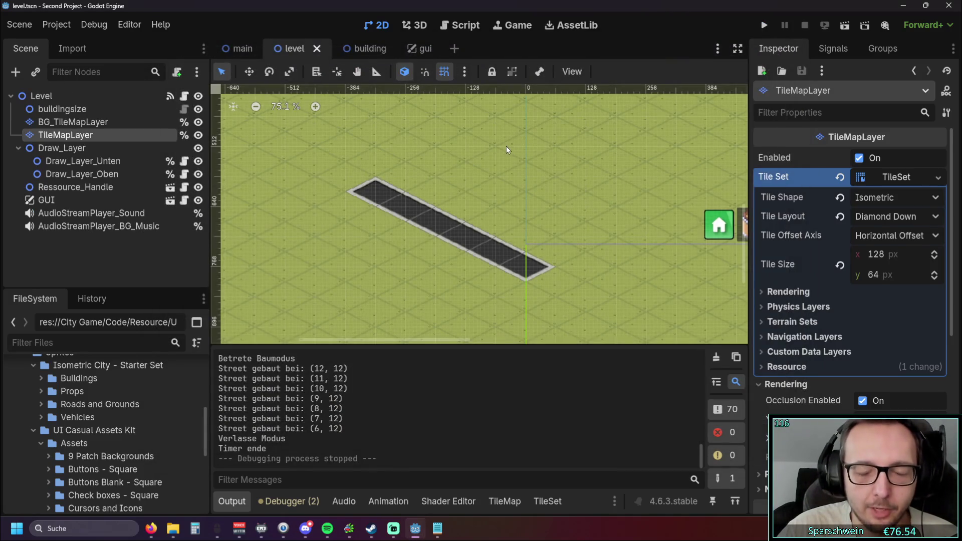
Step: Pan the level view, open the debugger panel, and launch a test run with F5
left_click_drag(506, 150, 514, 162)
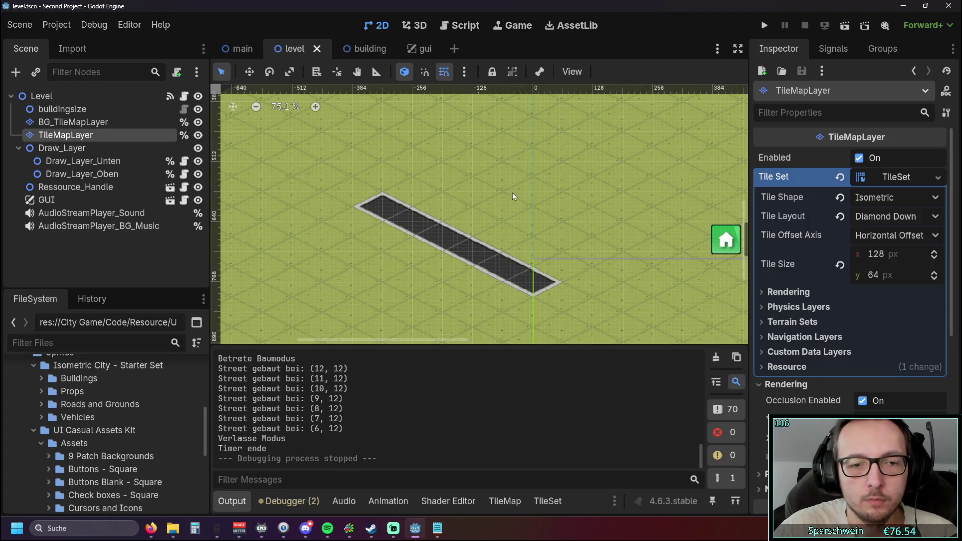
scroll(503, 194, "down", 2)
left_click_drag(507, 195, 361, 264)
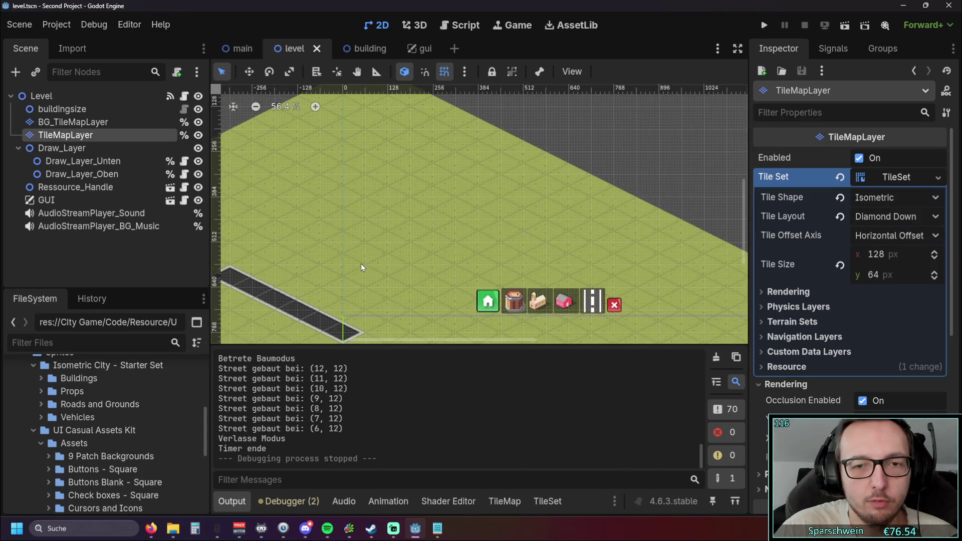
scroll(482, 222, "down", 1)
scroll(476, 228, "up", 2)
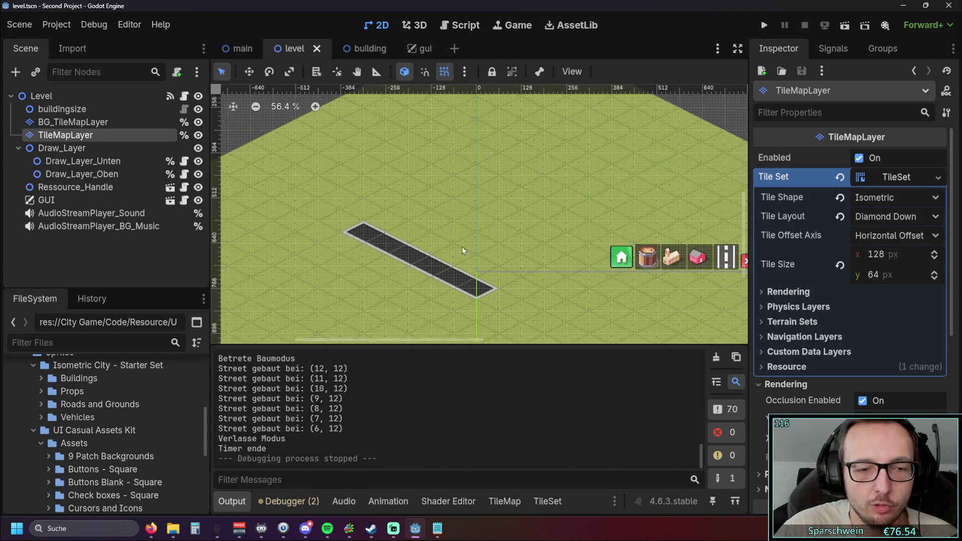
left_click(286, 500)
key("F5")
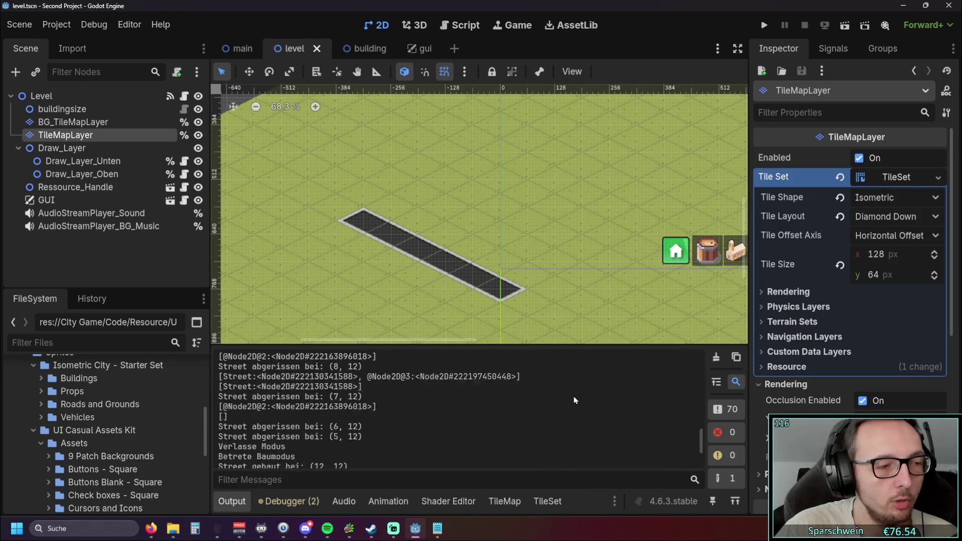
Step: Recentre the level view and check the debugger, audio and animation panels before returning to output
left_click_drag(458, 290, 513, 290)
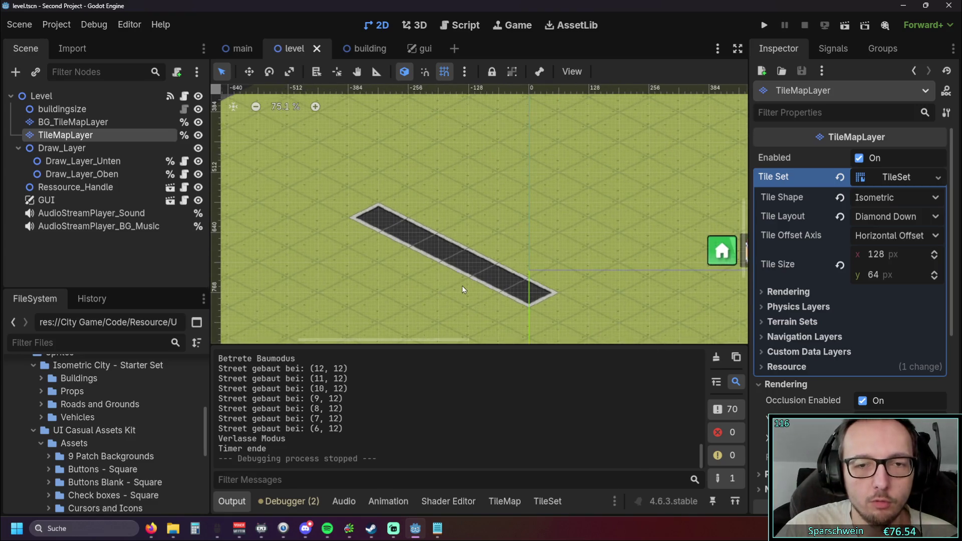
scroll(462, 286, "up", 1)
left_click(295, 502)
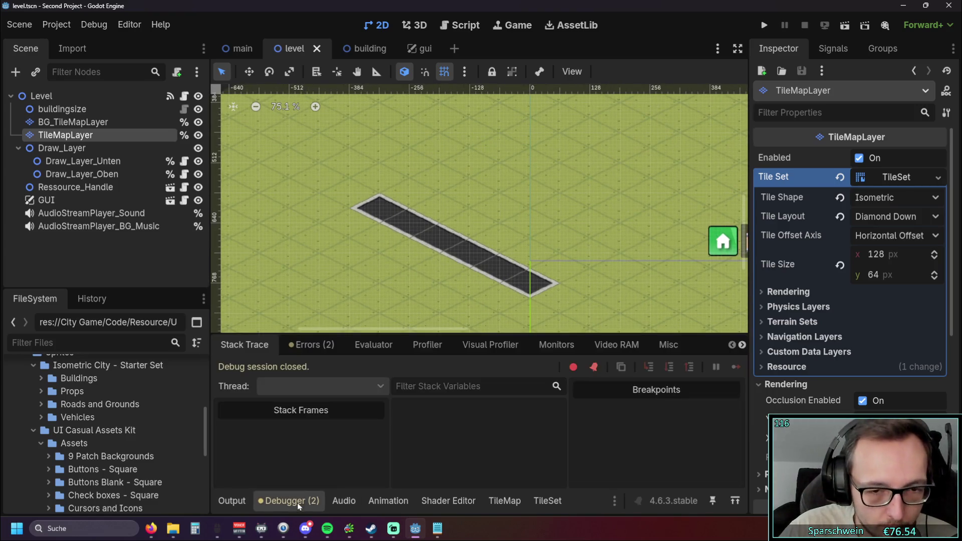
left_click(344, 501)
left_click(383, 502)
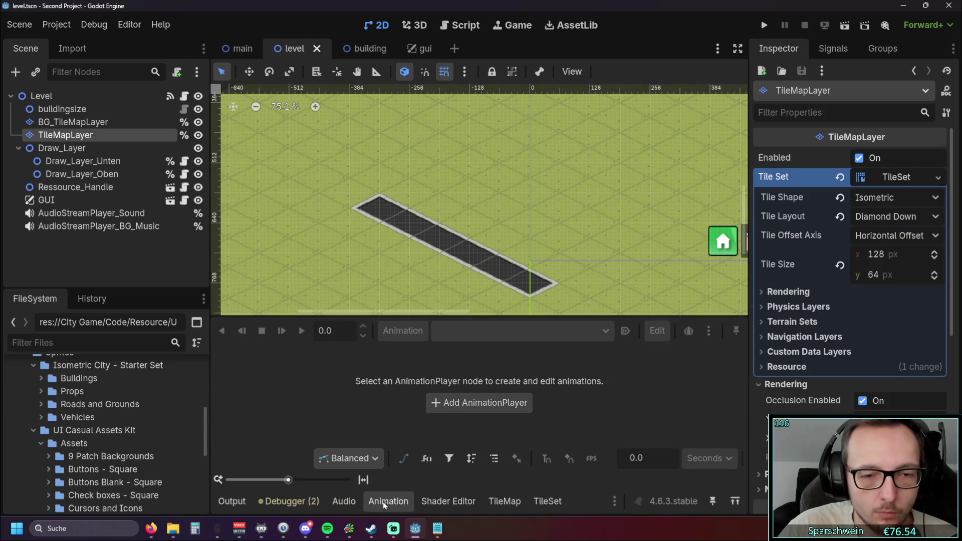
left_click(248, 503)
Step: Cycle through the audio, animation and shader panels, ending back on the output log
scroll(432, 261, "up", 1)
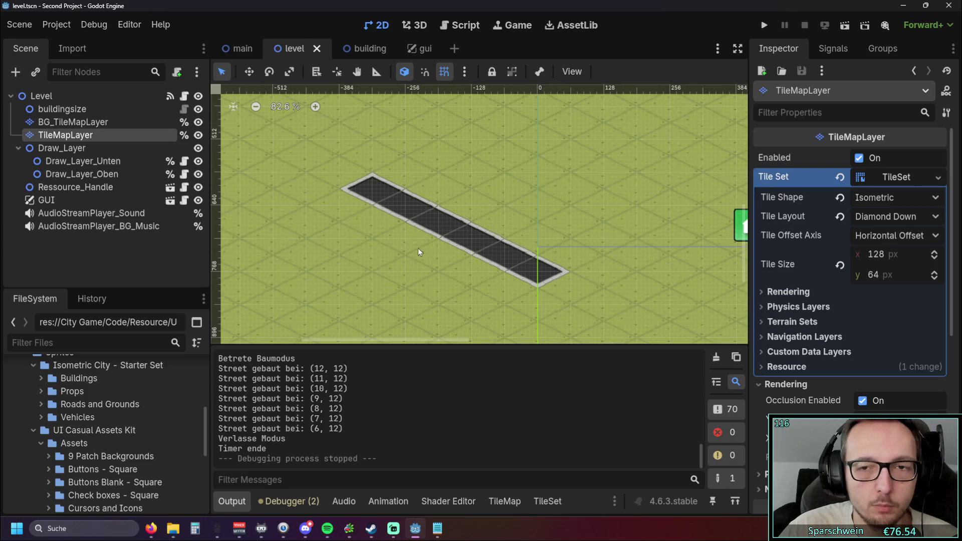
scroll(406, 245, "down", 3)
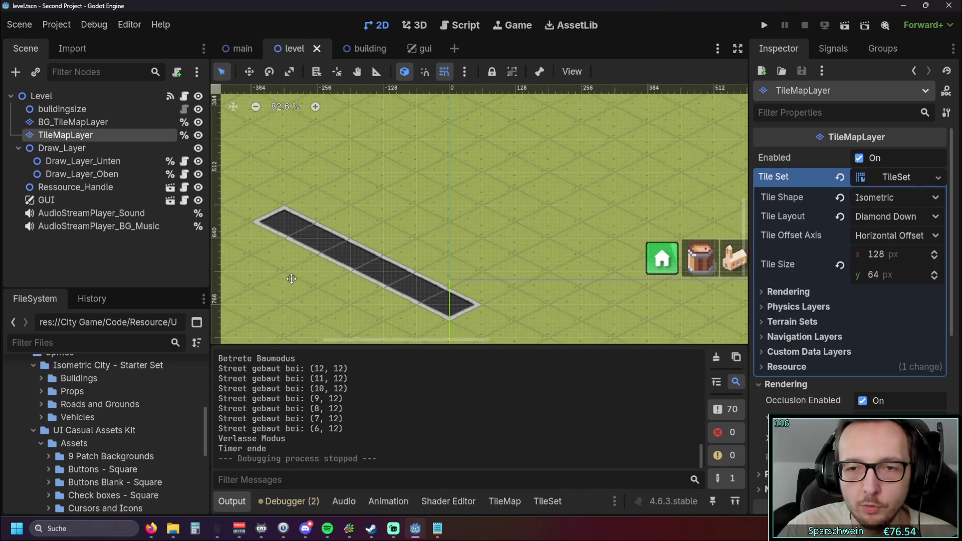
scroll(422, 243, "up", 3)
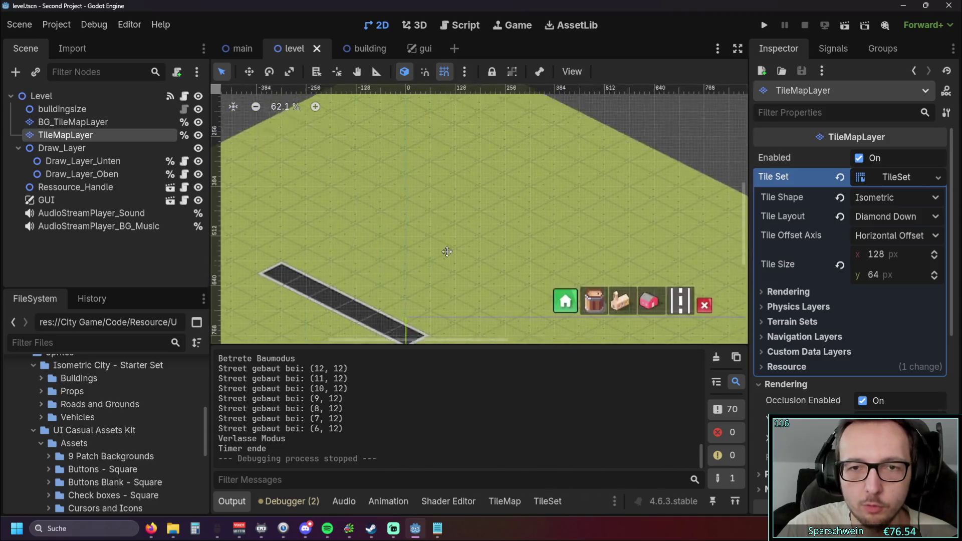
scroll(431, 229, "up", 1)
scroll(431, 229, "right", 1)
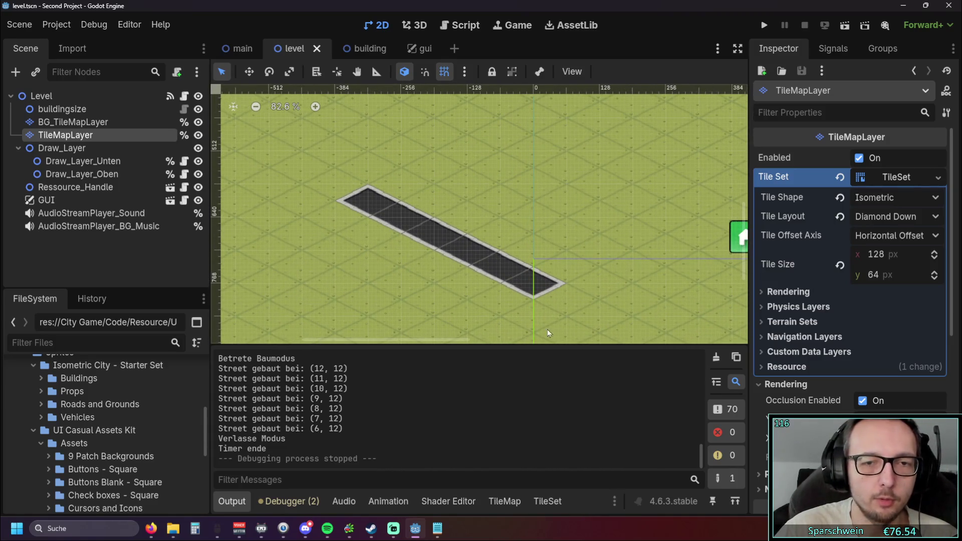
left_click(344, 501)
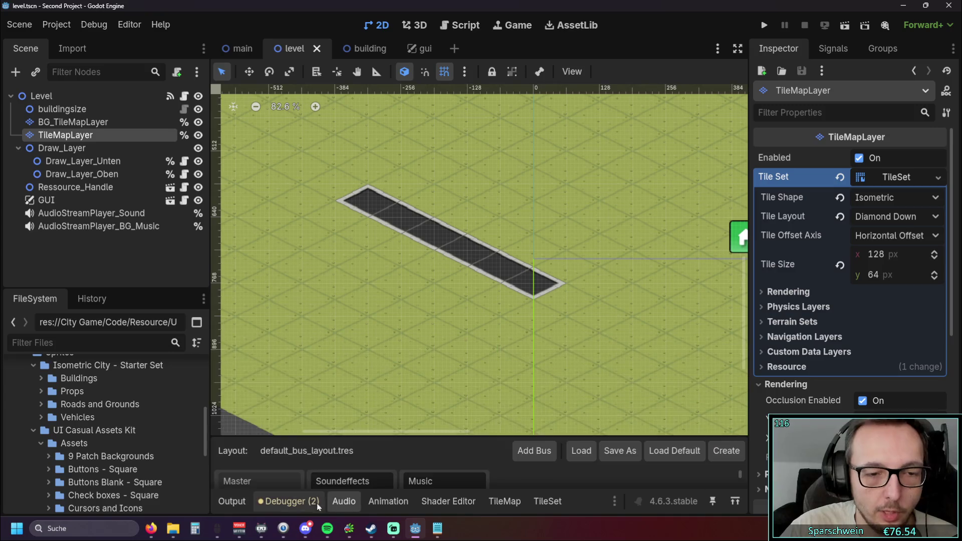
left_click(388, 501)
left_click(429, 501)
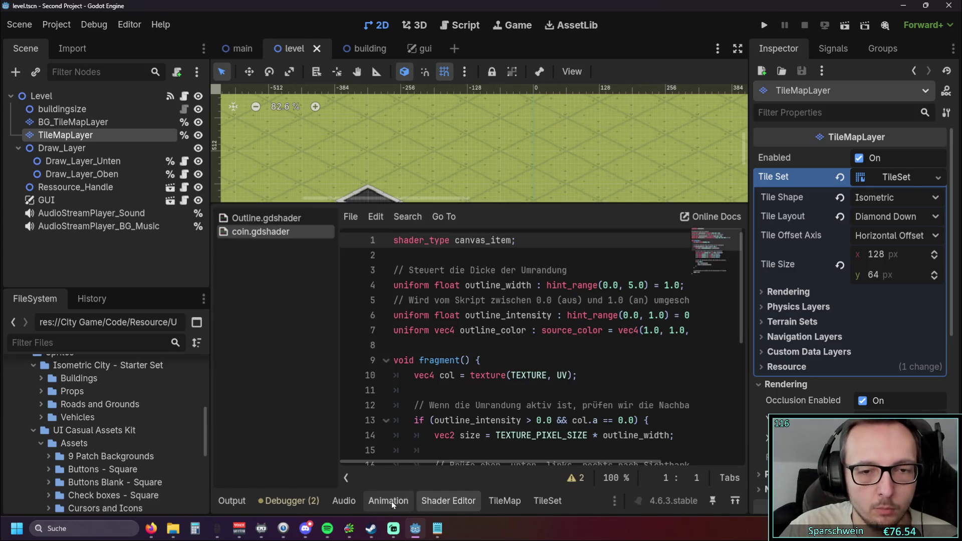
left_click(390, 501)
left_click(235, 504)
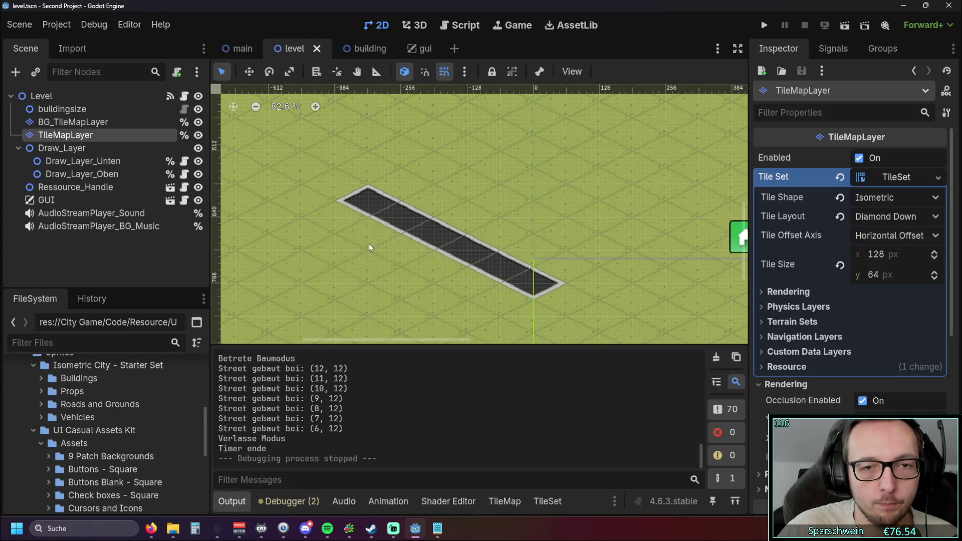
Step: Erase the road tiles from the level's TileMap and run the game with F5
left_click(505, 501)
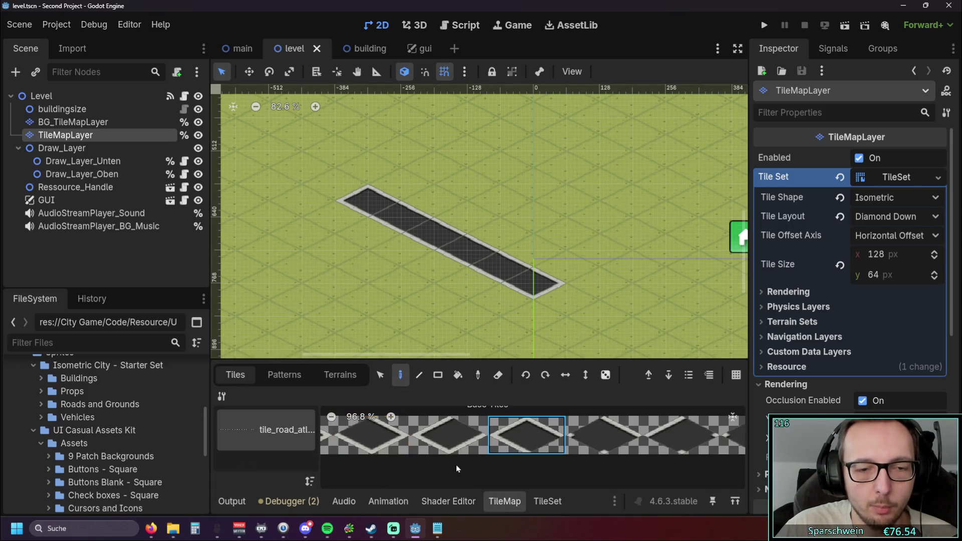
left_click(395, 218)
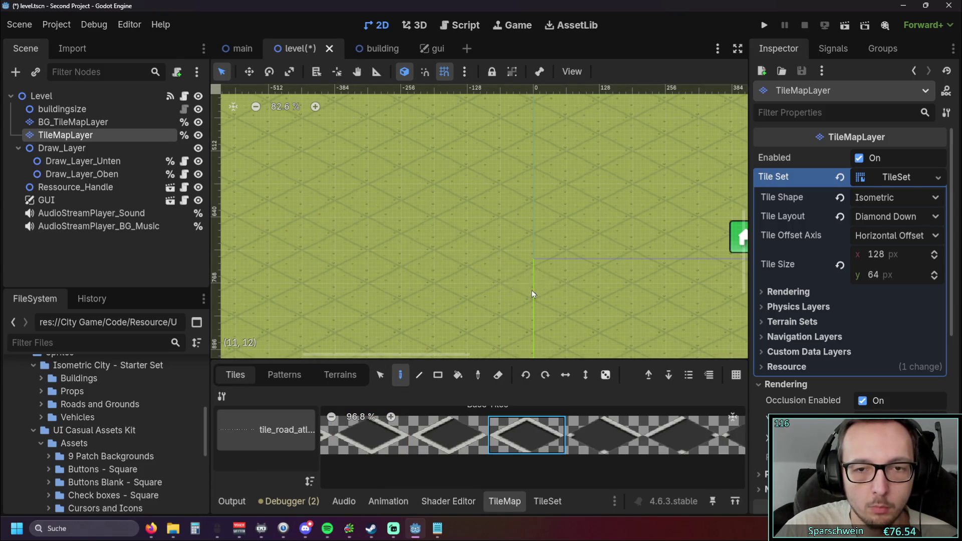
key("F5")
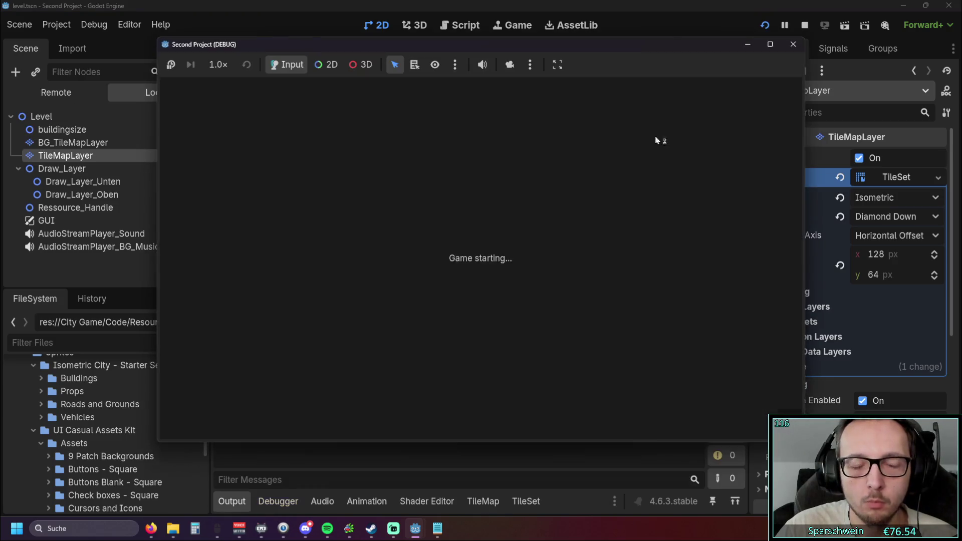
Step: Inspect the road-free grass map at Gold 200, restart the game, then stop it
scroll(513, 264, "down", 1)
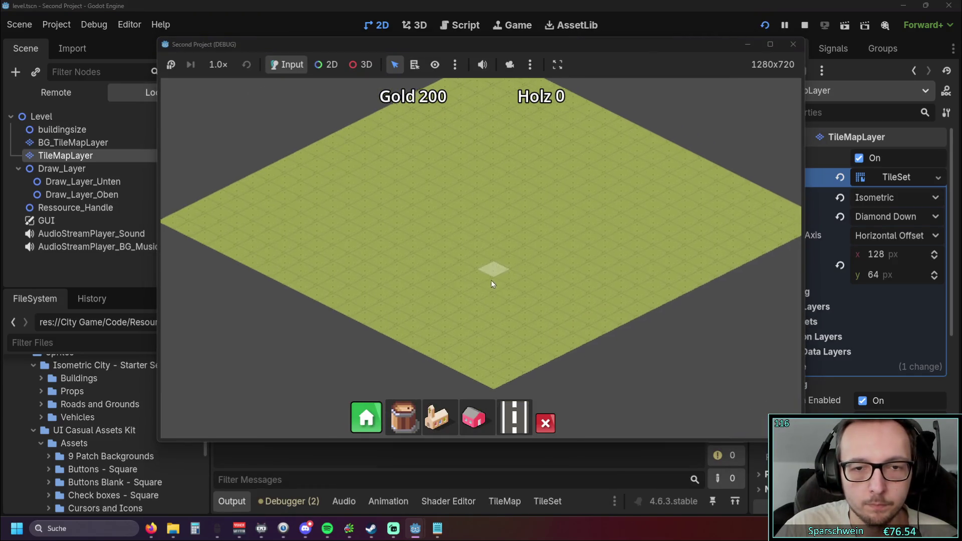
scroll(492, 260, "up", 3)
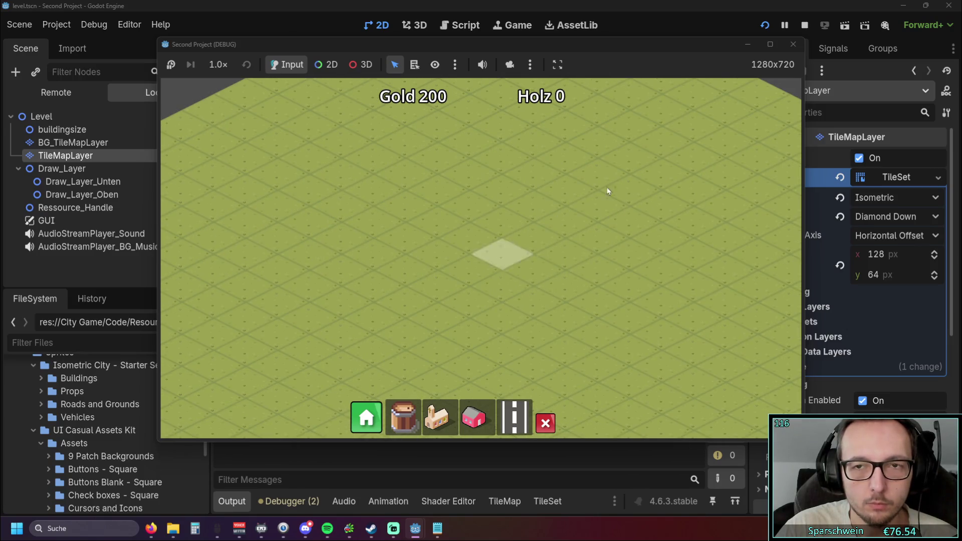
left_click(764, 25)
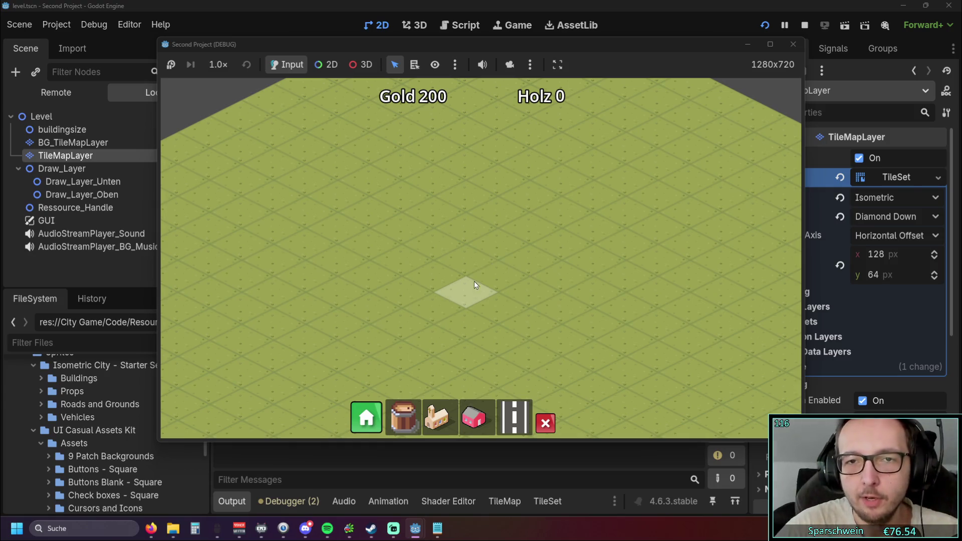
left_click(793, 44)
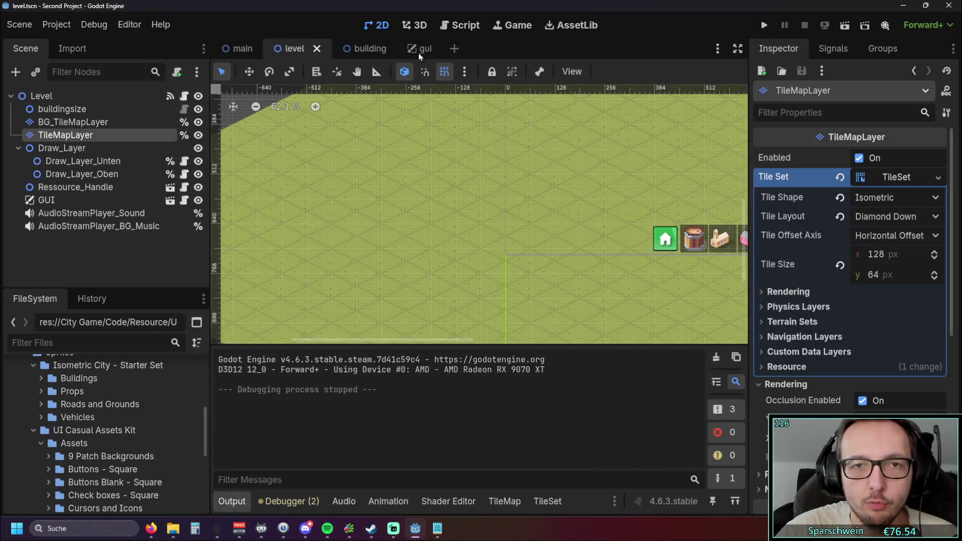
Step: Show level.gd in the script editor, widen the code area, and place the cursor on empty line 70 in _ready
left_click(452, 30)
scroll(662, 219, "up", 15)
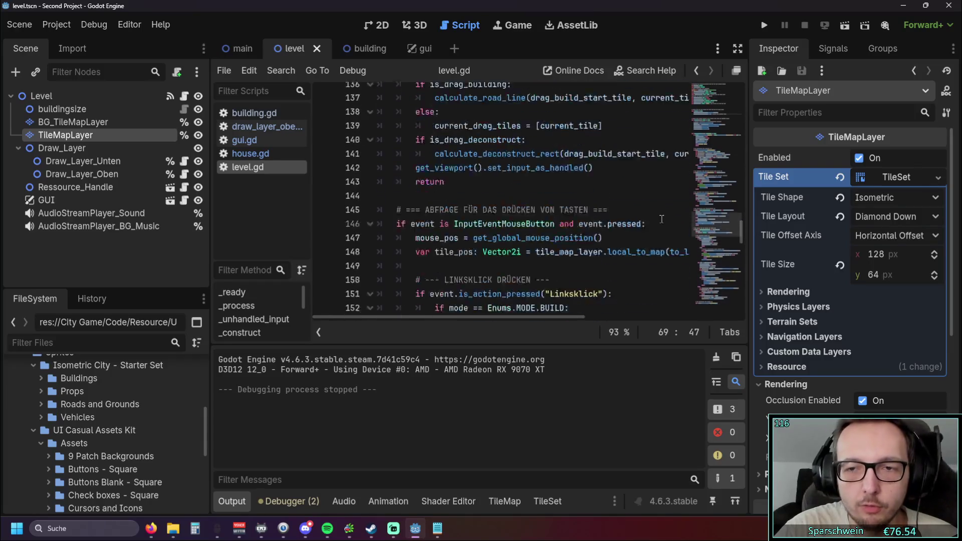
scroll(728, 235, "up", 2)
mouse_move(742, 233)
left_mouse_down()
mouse_move(742, 134)
mouse_move(737, 178)
mouse_move(738, 161)
left_mouse_up()
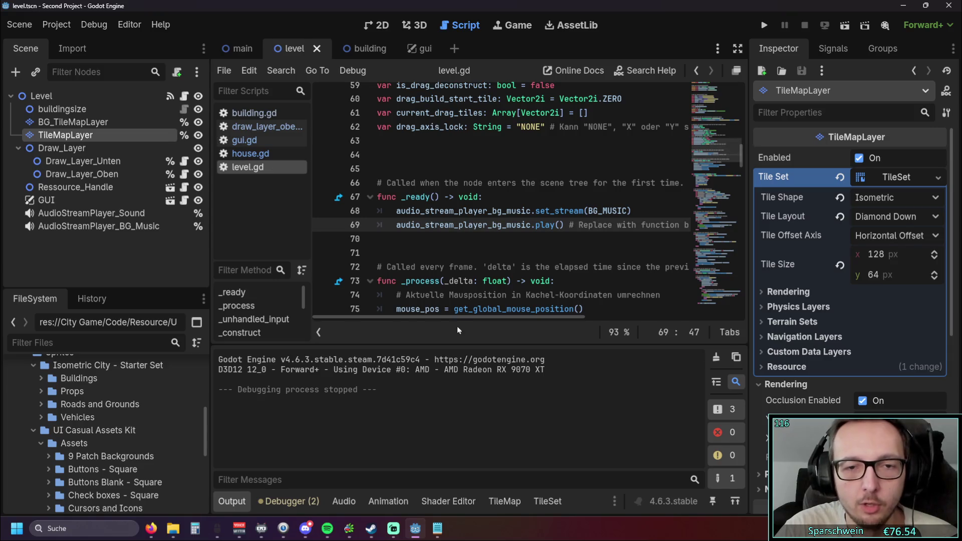
mouse_move(453, 321)
left_mouse_down()
mouse_move(529, 319)
mouse_move(377, 322)
left_mouse_up()
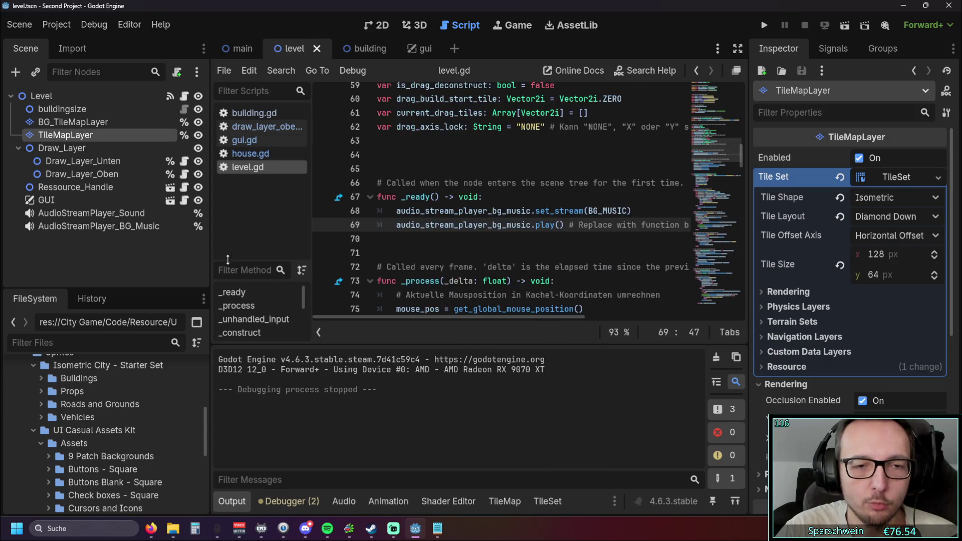
mouse_move(211, 253)
left_mouse_down()
mouse_move(103, 252)
mouse_move(129, 253)
left_mouse_up()
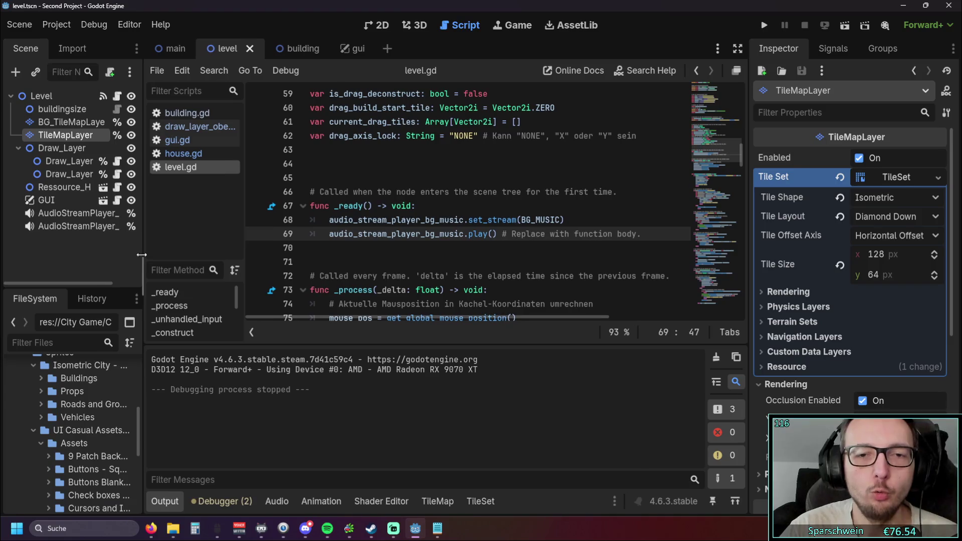
left_click(369, 253)
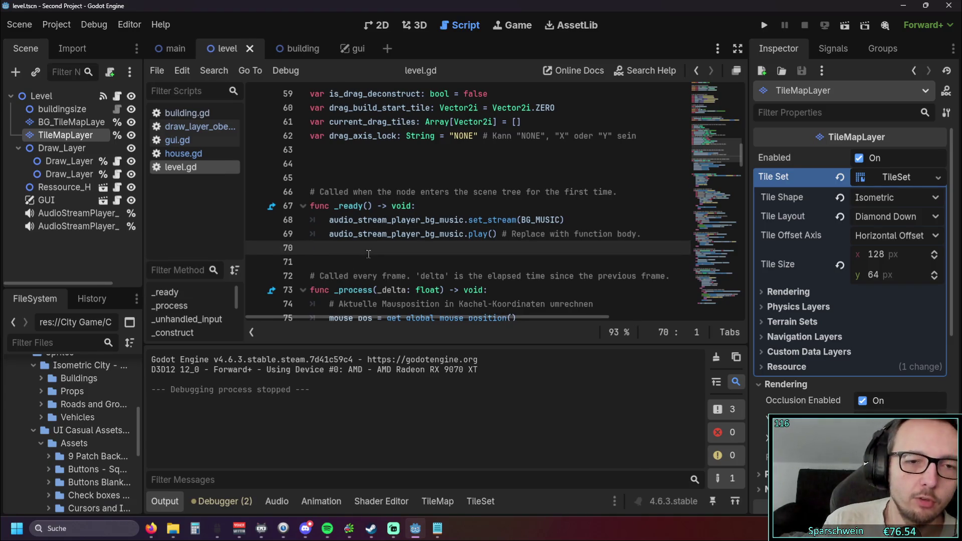
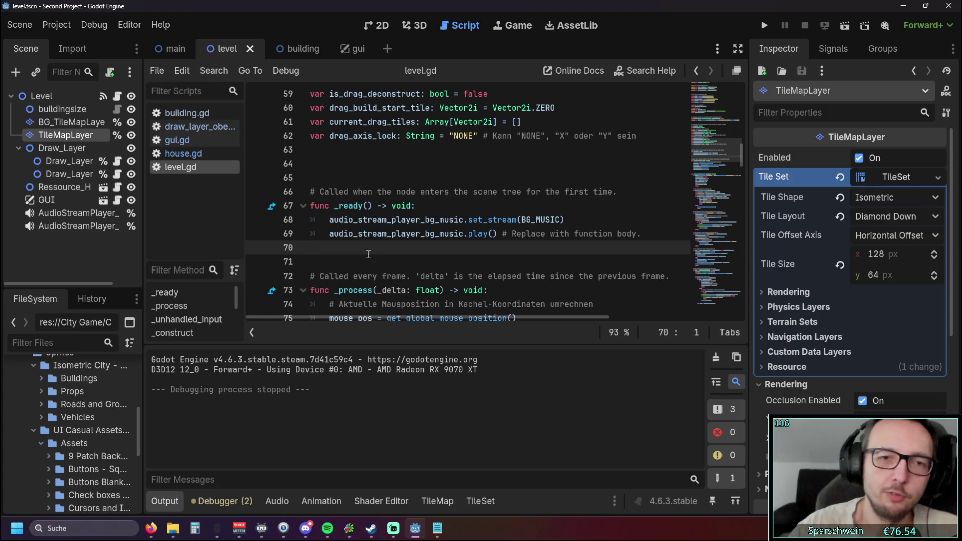
Step: Launch the game from the editor and restart it
left_click(764, 25)
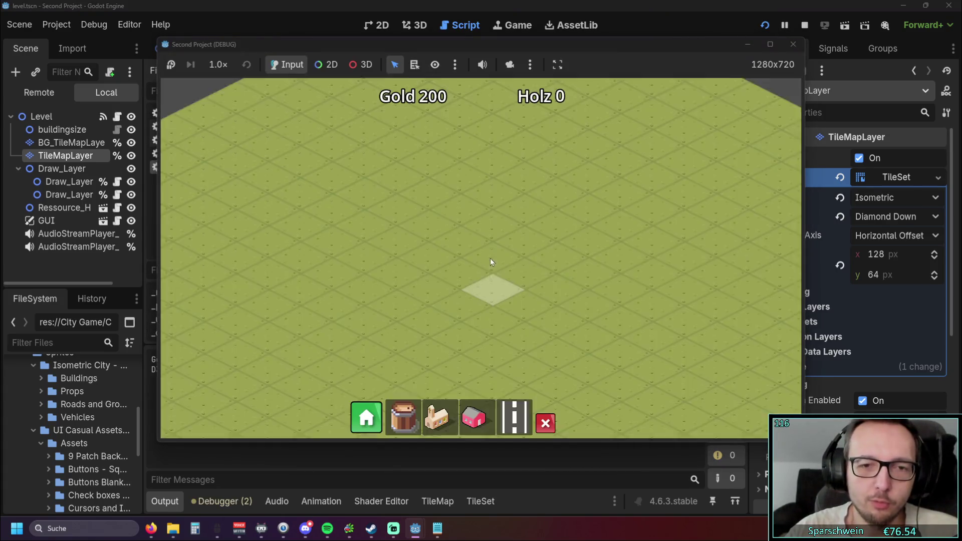
scroll(480, 354, "down", 3)
scroll(487, 228, "up", 2)
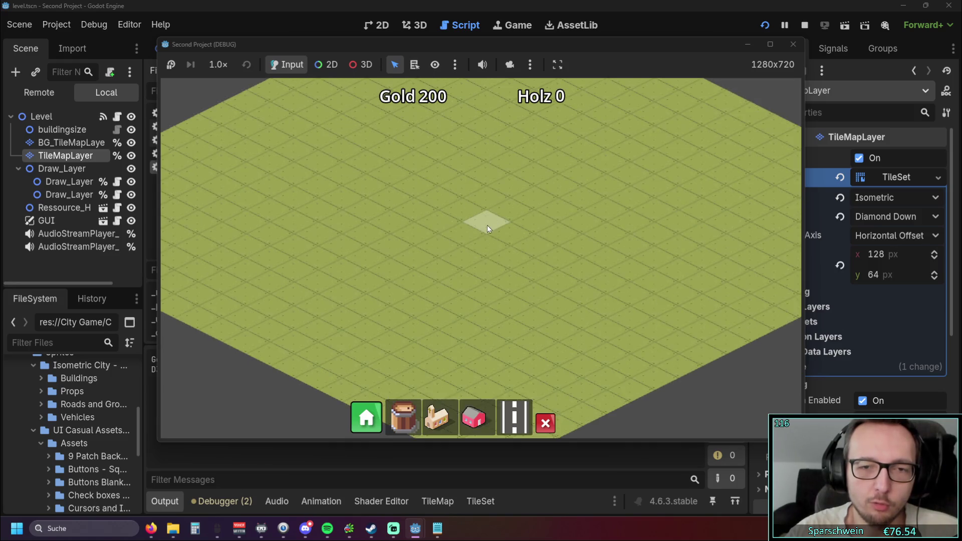
scroll(487, 228, "down", 3)
left_click(764, 25)
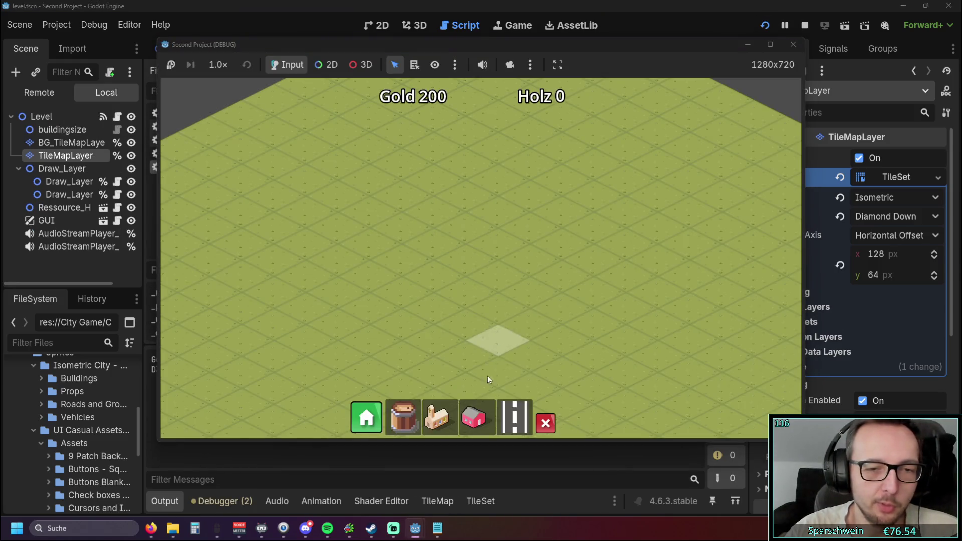
Step: Place the church on the map and lay a road diagonally across it
left_click(437, 417)
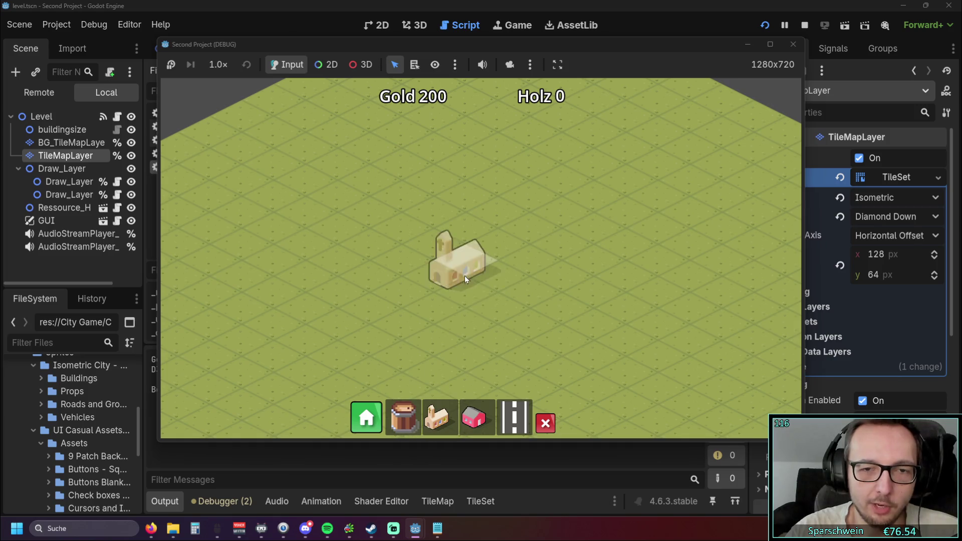
left_click(434, 309)
left_click(514, 417)
left_click_drag(362, 323, 628, 158)
left_click(474, 417)
Step: Build red houses along the road, then leave building mode
left_click(434, 240)
left_click(500, 210)
left_click(533, 193)
left_click(467, 229)
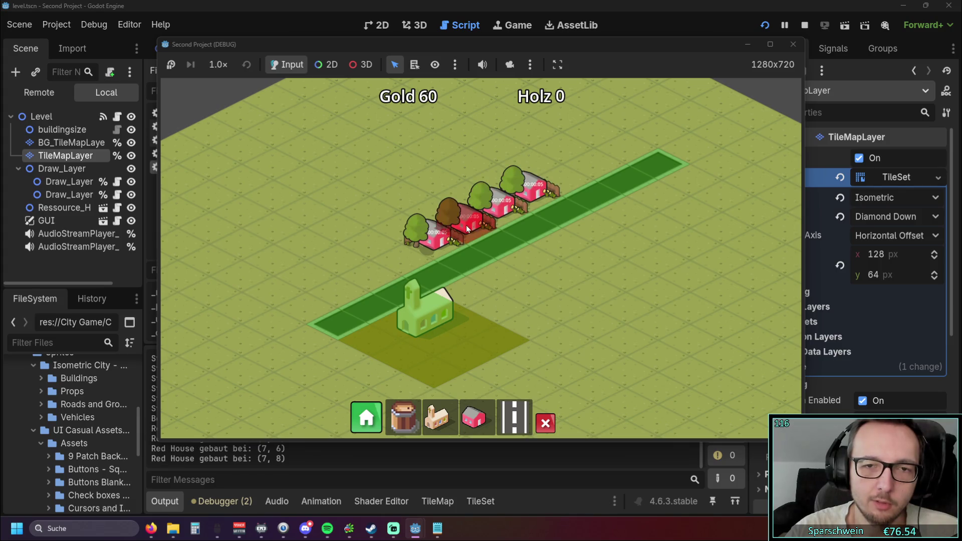
left_click(565, 175)
right_click(591, 258)
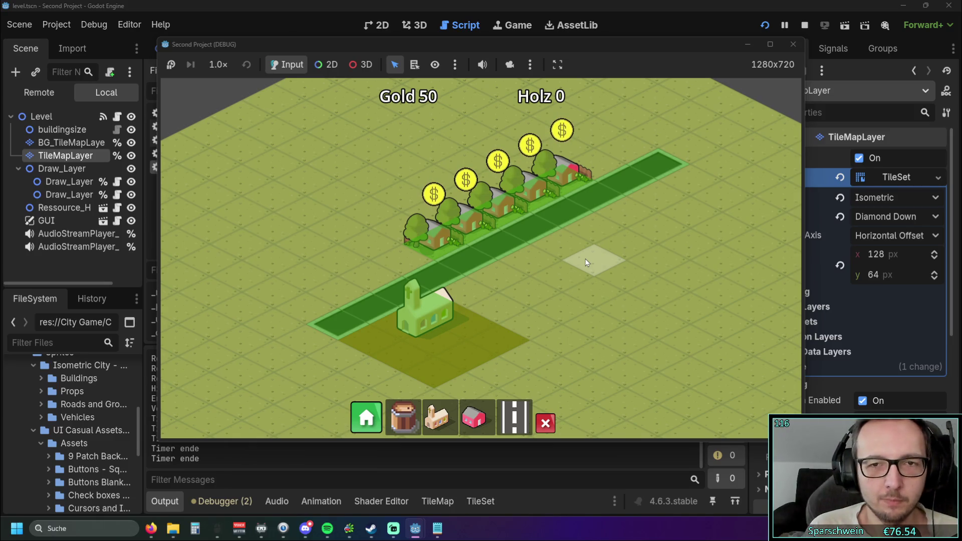
Step: Sweep over the houses' coin bubbles to raise Gold to 300, then close the debug game window
scroll(490, 278, "up", 1)
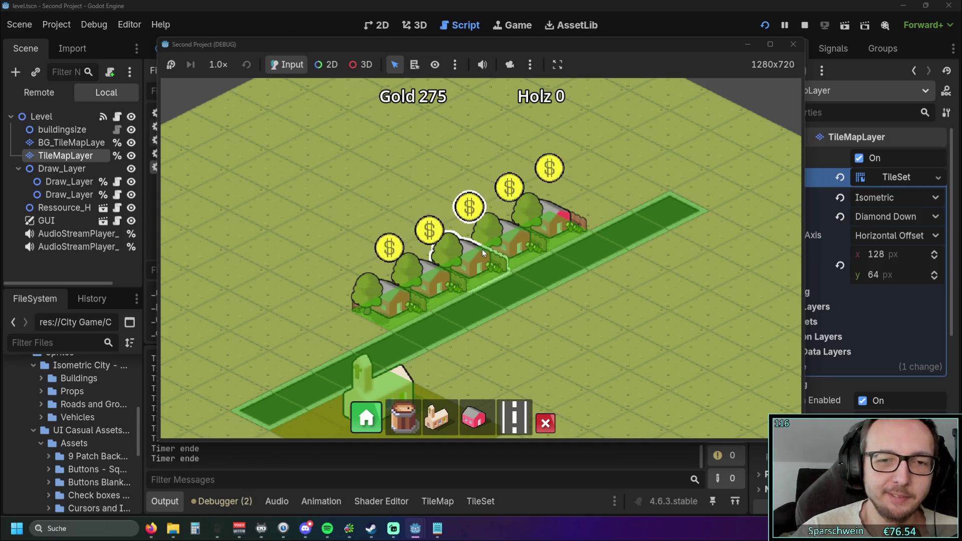
mouse_move(482, 249)
left_mouse_down()
mouse_move(436, 277)
mouse_move(547, 223)
mouse_move(710, 259)
left_mouse_up()
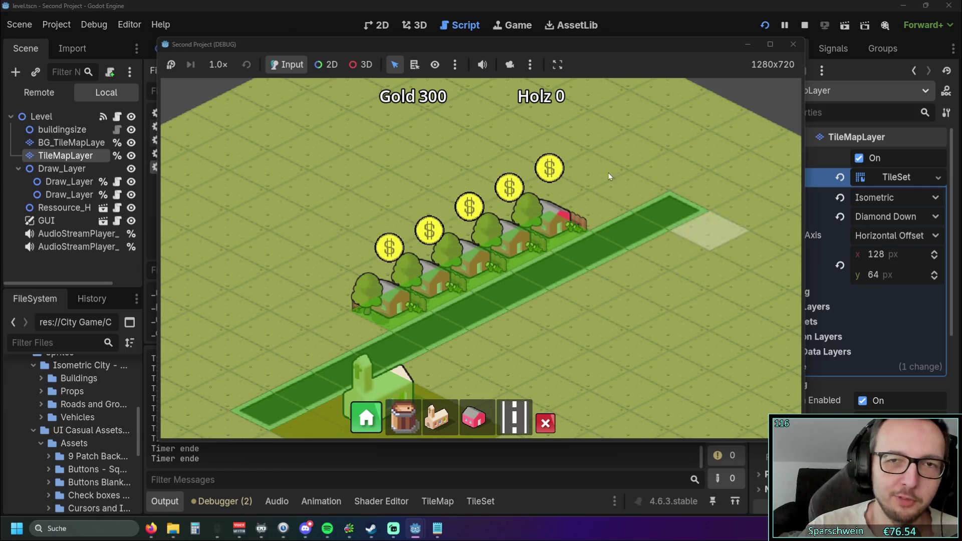
left_click(794, 45)
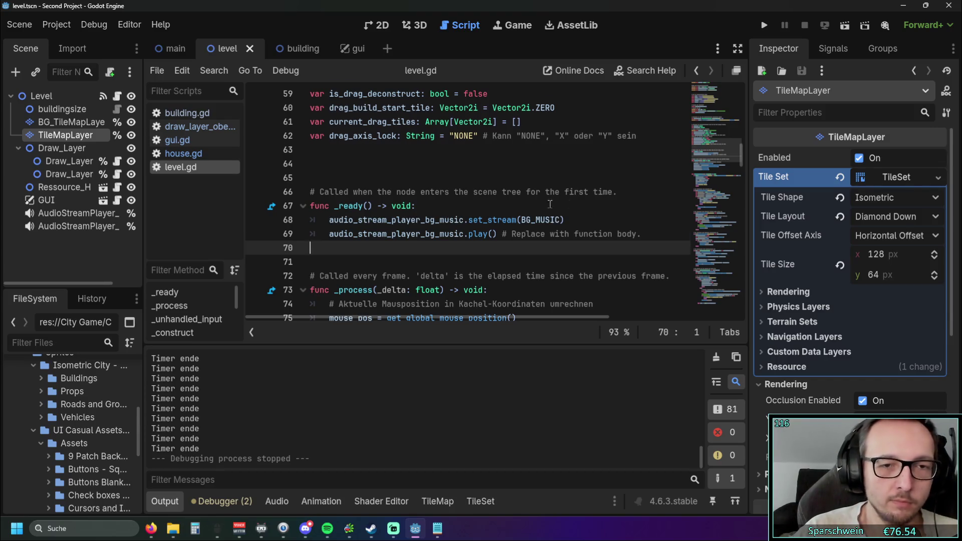
scroll(550, 205, "down", 2)
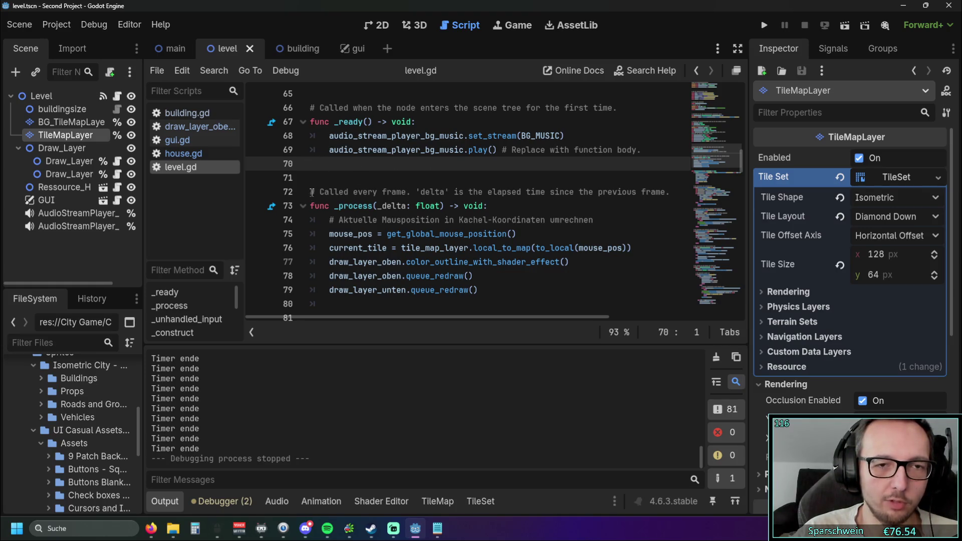
left_click_drag(311, 192, 544, 291)
left_click(541, 290)
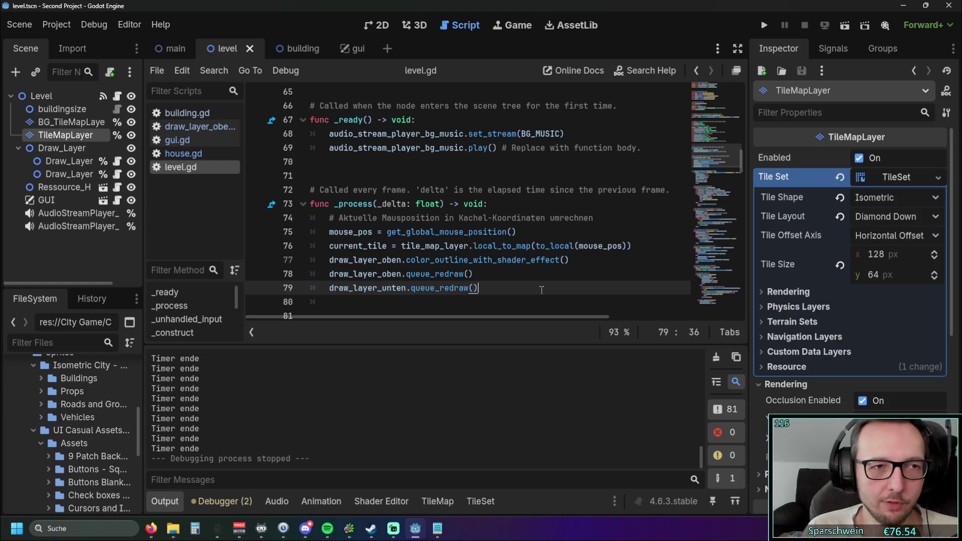
left_click(762, 26)
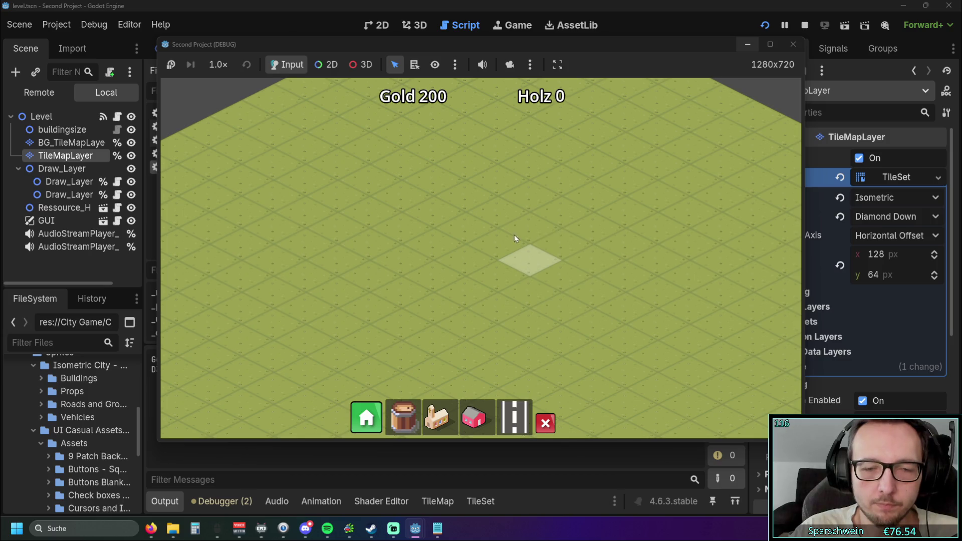
left_click_drag(501, 221, 497, 230)
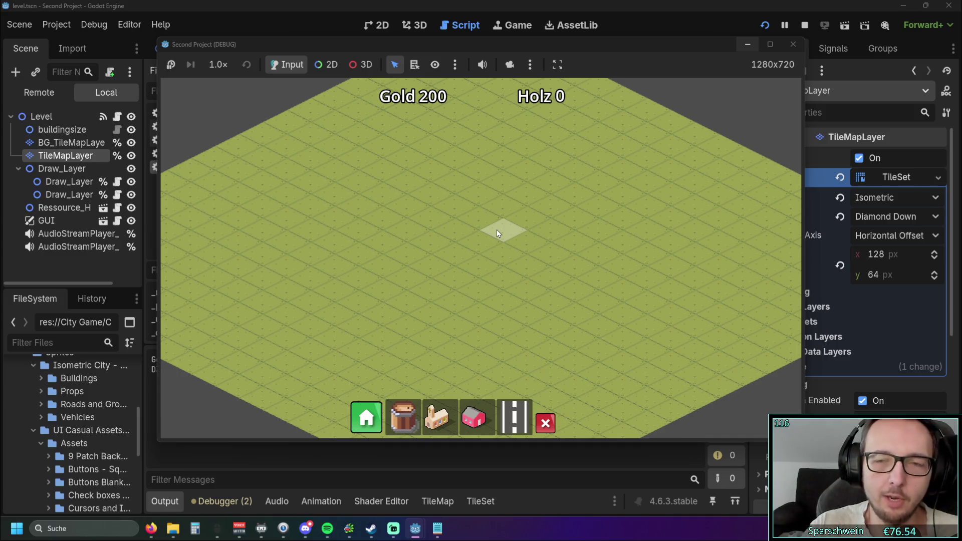
left_click(794, 44)
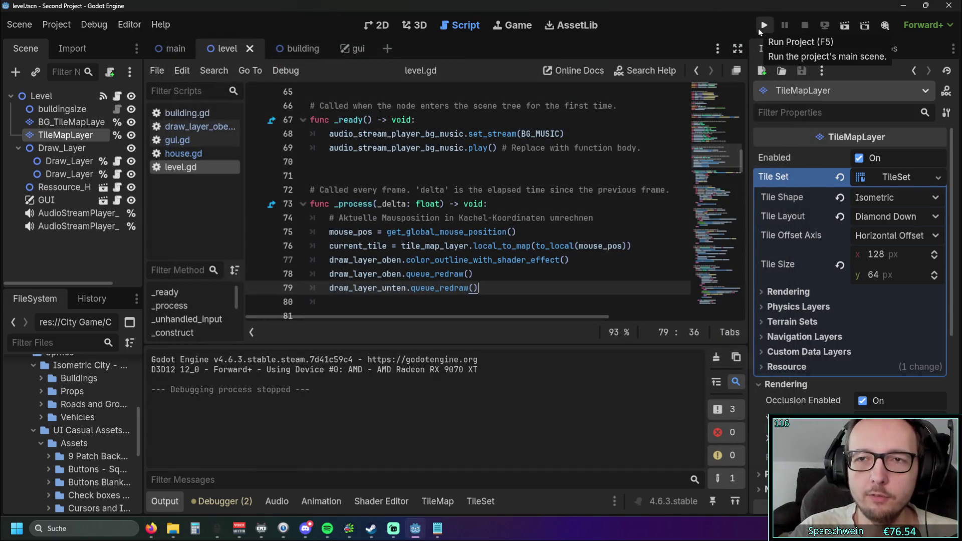
left_click(759, 31)
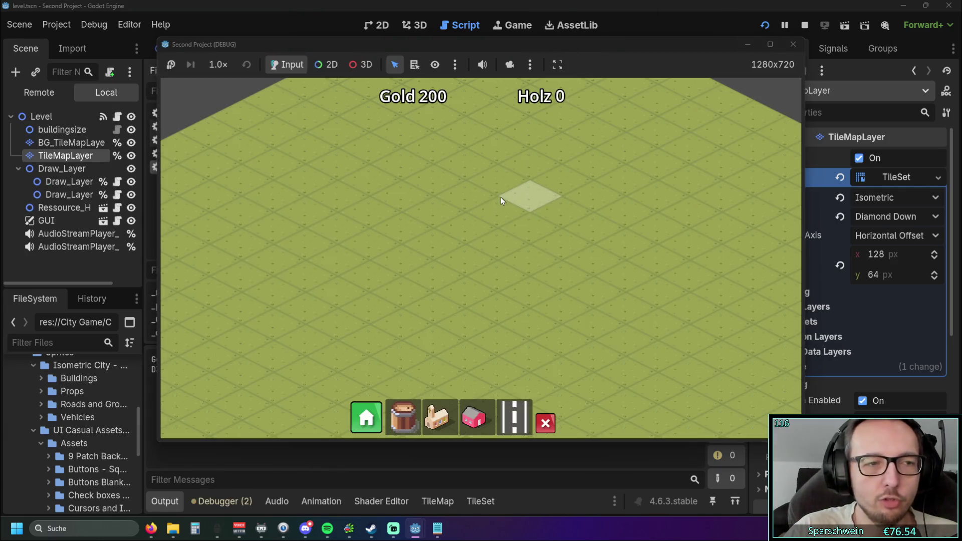
left_click(794, 45)
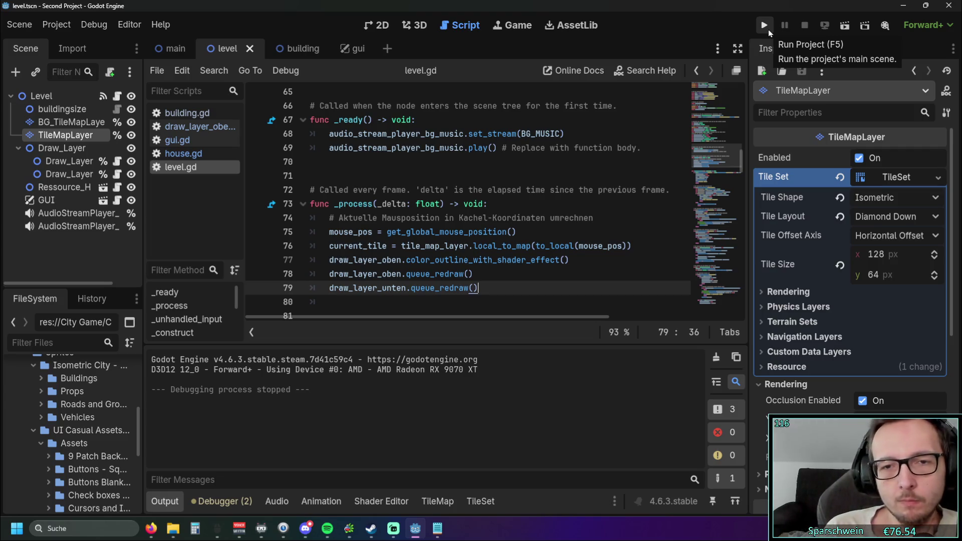
Step: Hide the output log to give the level.gd code more room
scroll(440, 297, "down", 20)
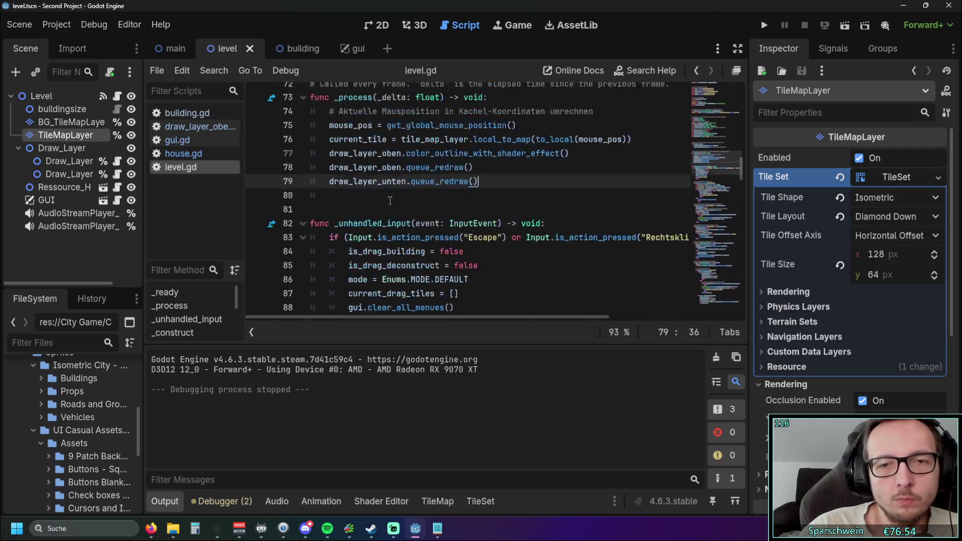
left_click(160, 499)
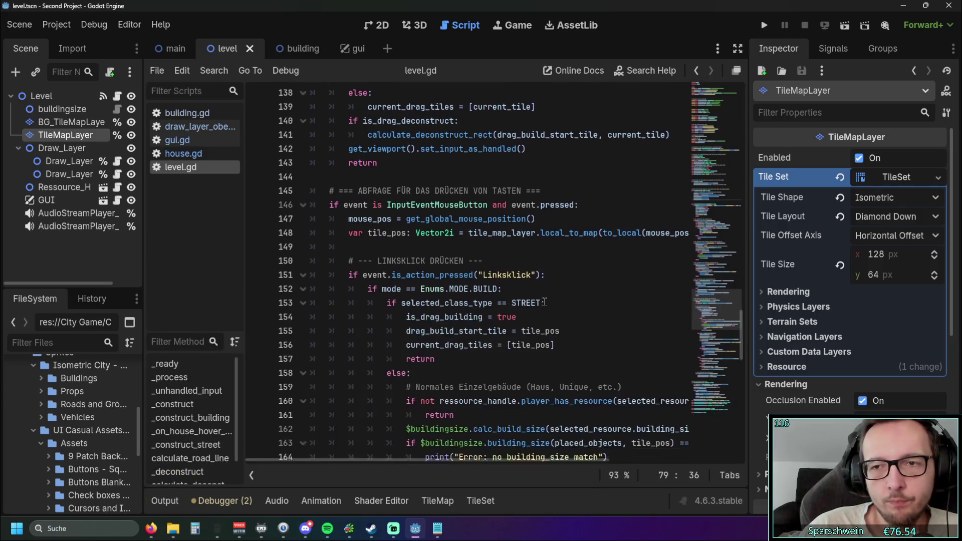
scroll(503, 191, "down", 8)
scroll(502, 191, "up", 20)
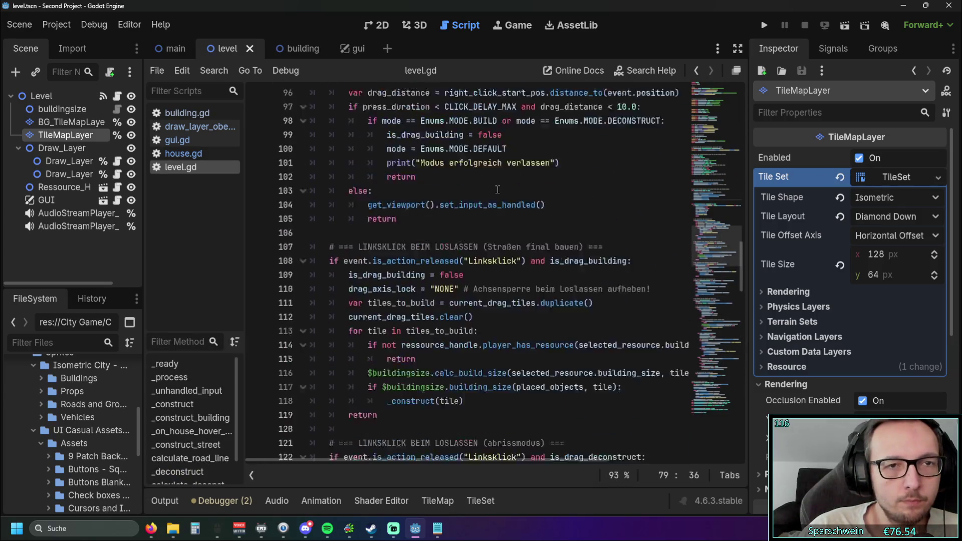
Step: Switch through the building and gui scene tabs and scroll level.gd up to its top
left_click(303, 50)
scroll(364, 126, "up", 6)
left_click(357, 51)
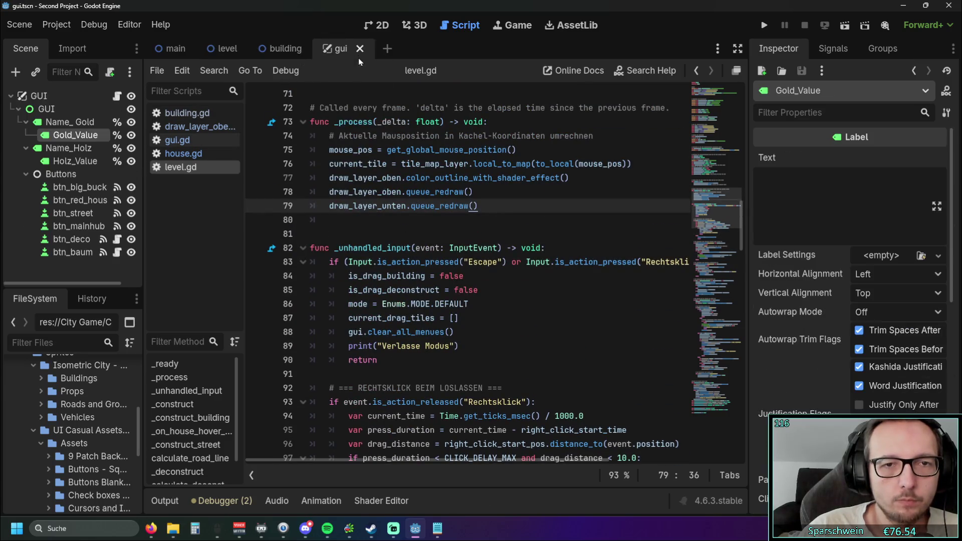
scroll(415, 172, "up", 18)
scroll(415, 172, "up", 6)
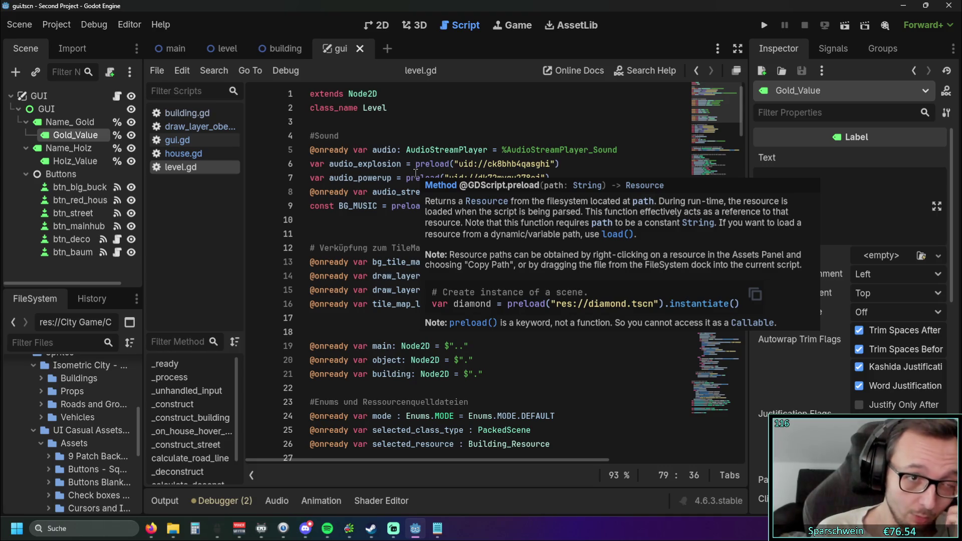
key("ctrl+shift+Tab")
key("ctrl+shift+Tab")
key("ctrl+shift+Tab")
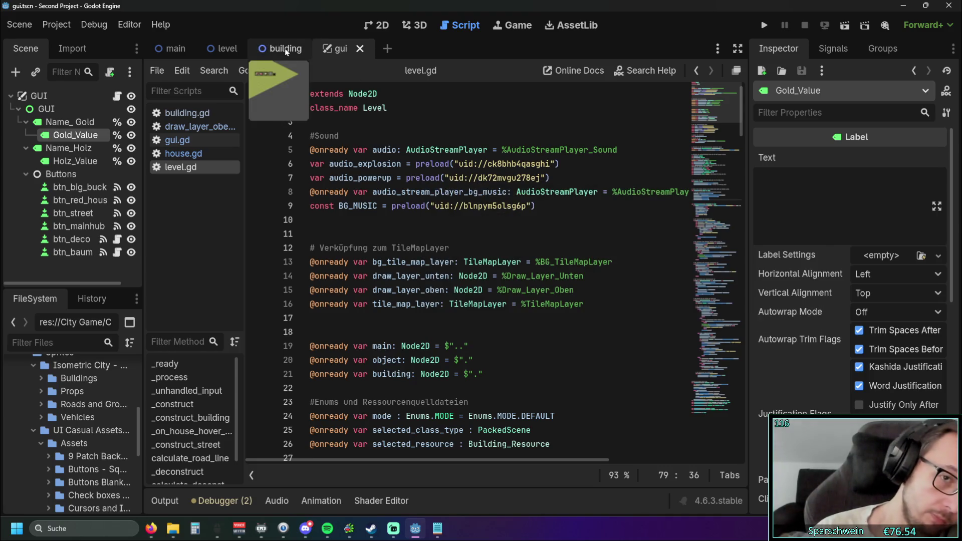
key("ctrl+Tab")
key("ctrl+Tab")
key("ctrl+Tab")
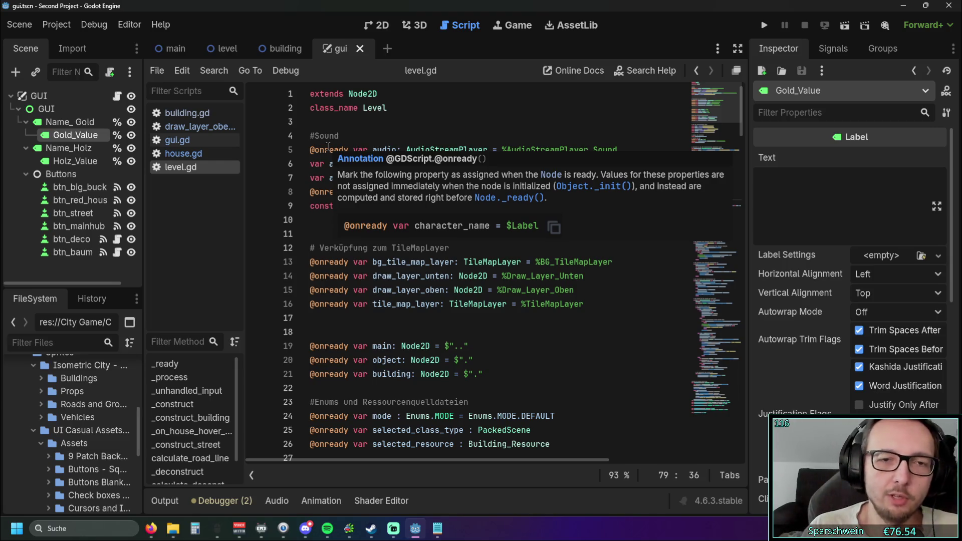
left_click(634, 295)
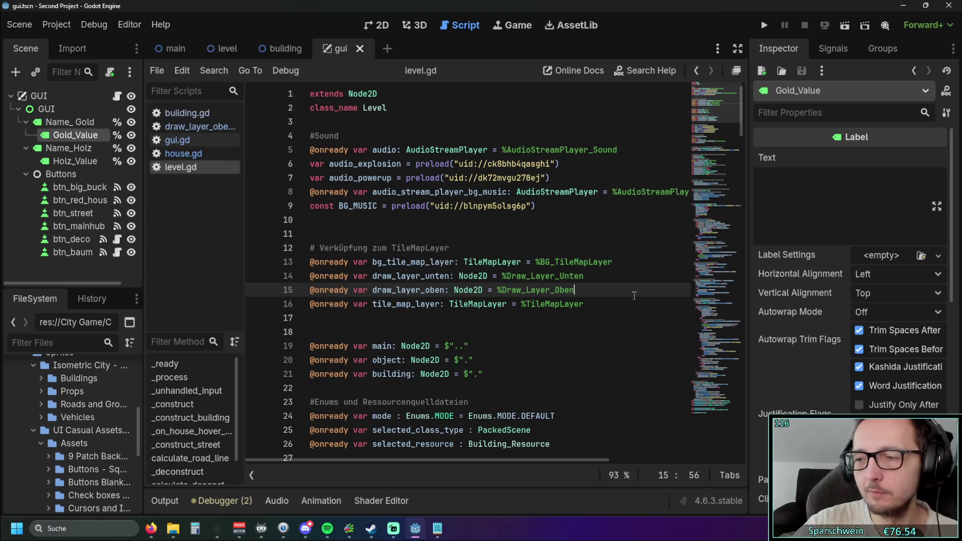
Step: Switch to IdleOn, turn off AUTO fighting, and close the IdleOn window
key("alt+Tab")
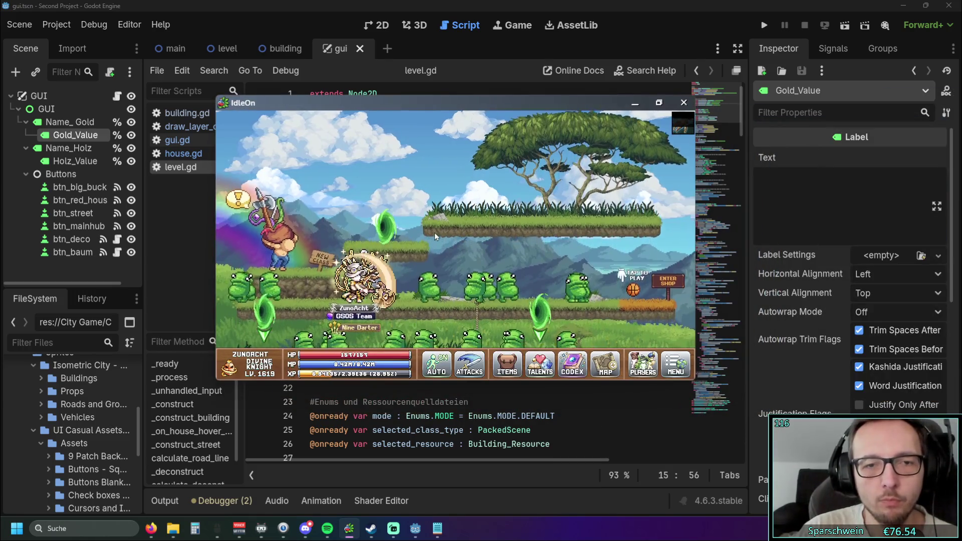
left_click(435, 237)
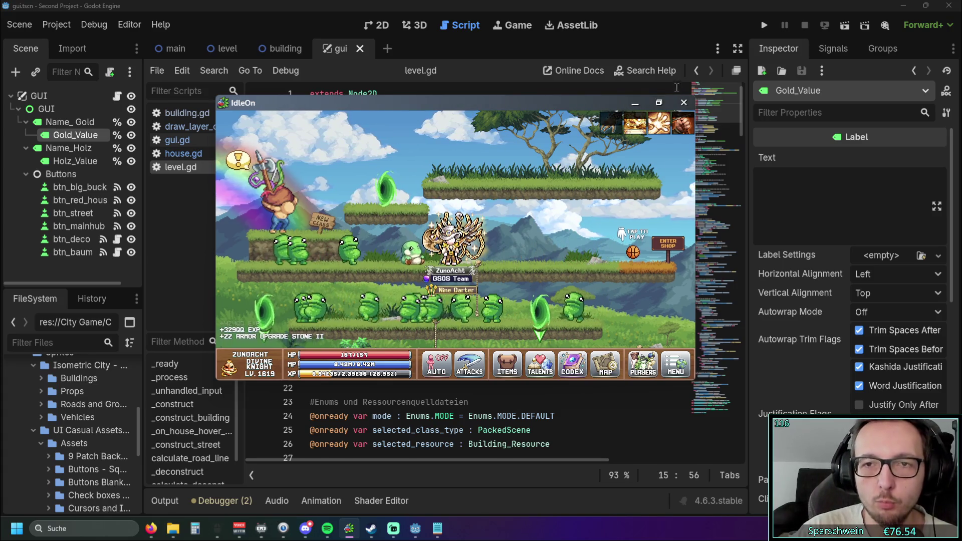
left_click(683, 102)
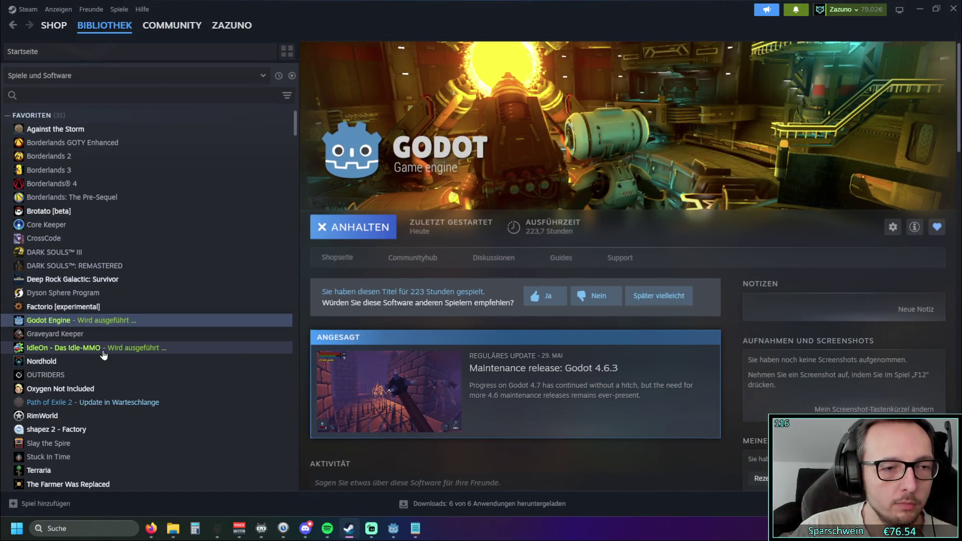
Step: Select IdleOn in the Steam Favorites list and press Play to relaunch it
left_click(103, 348)
left_click(344, 239)
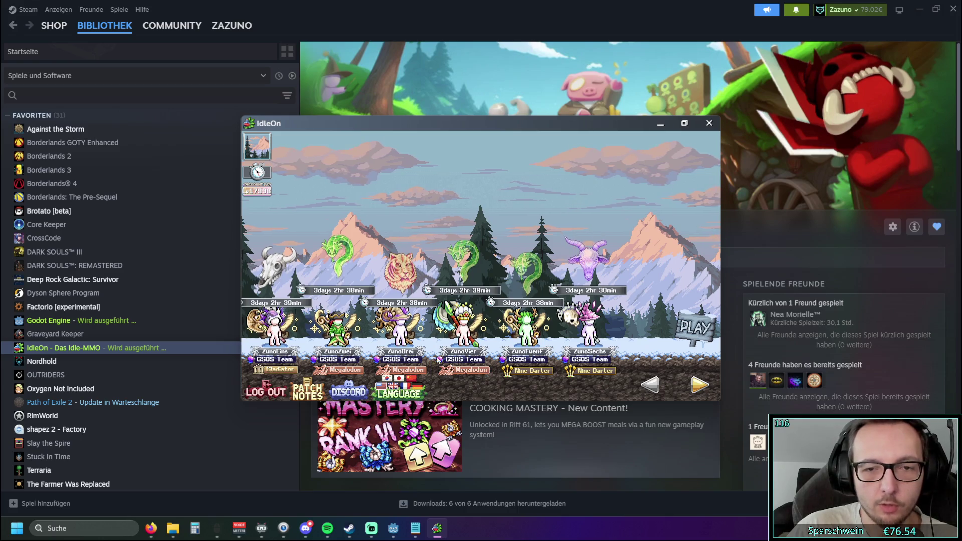
Step: Enter the game with a character from the next page and collect the offline AFK gains
left_click(700, 385)
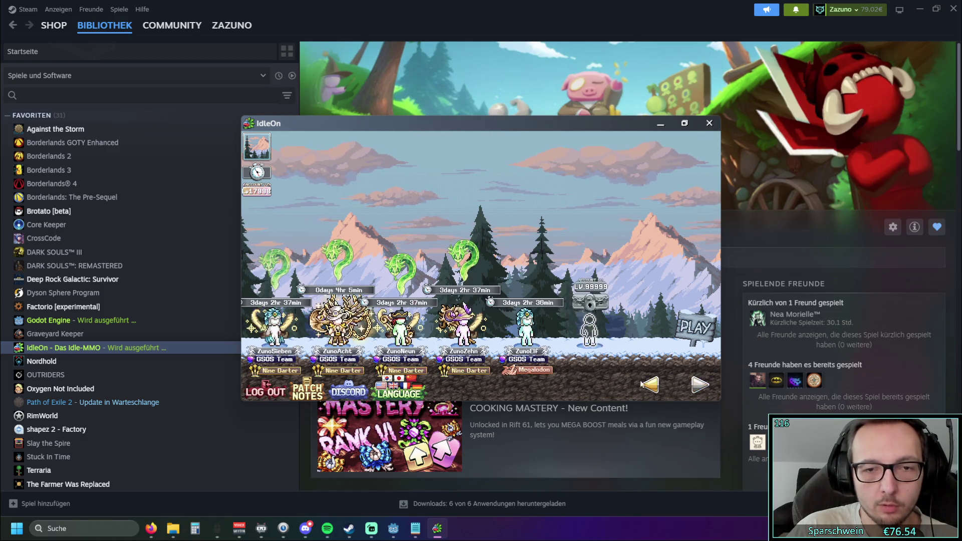
double_click(339, 333)
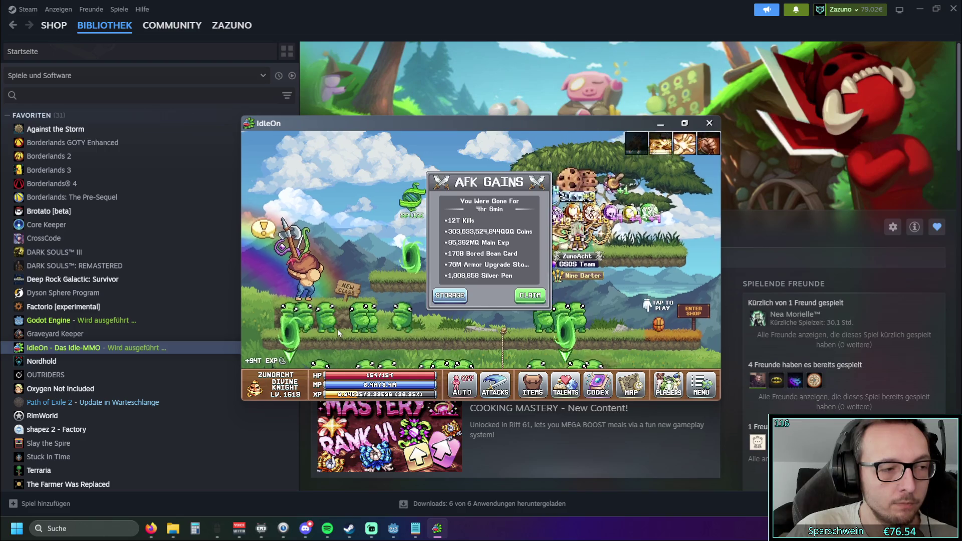
left_click(445, 296)
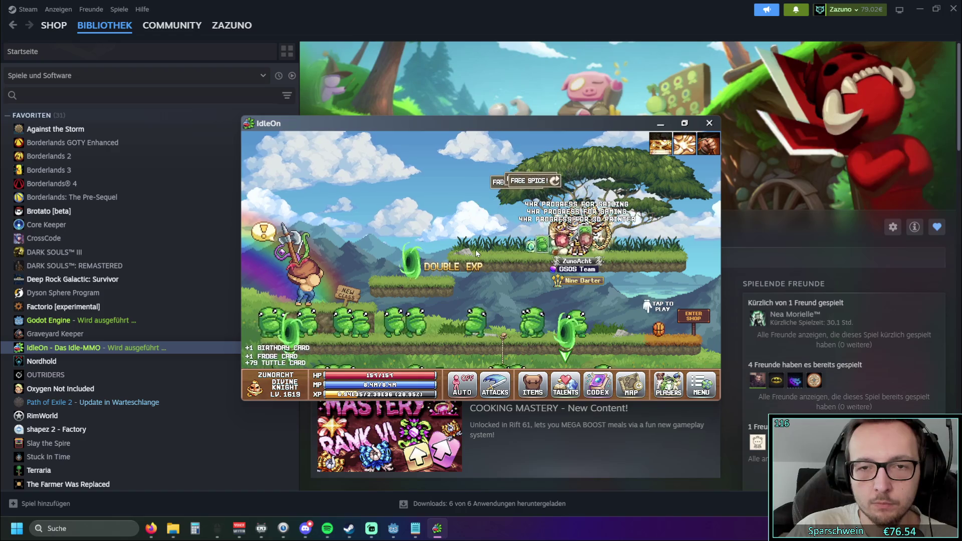
left_click(431, 278)
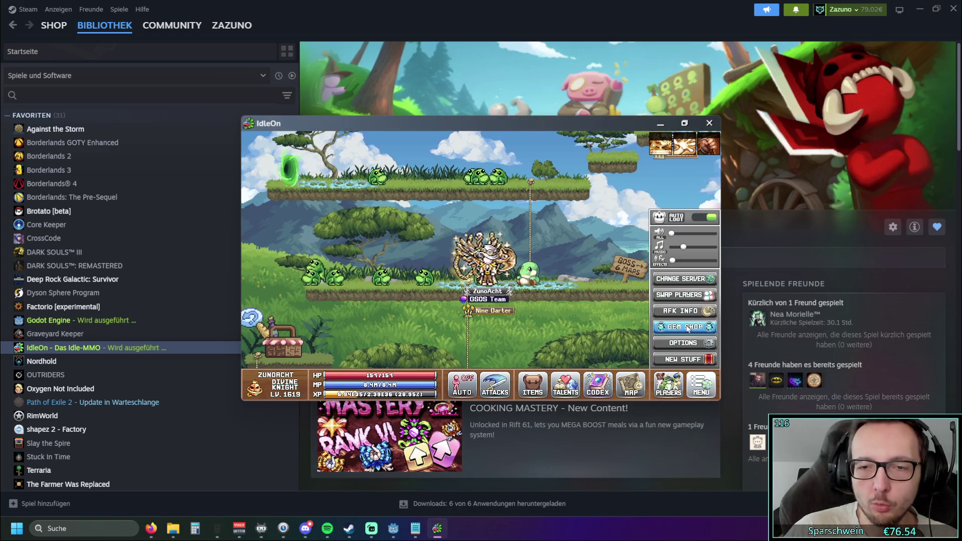
Step: Browse the Gem Shop, starting with its Usables page
left_click(661, 144)
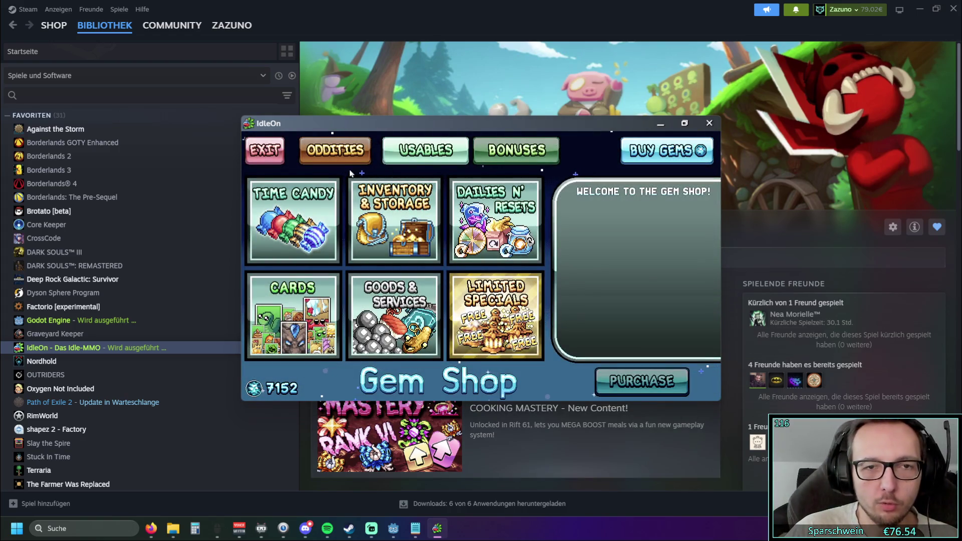
left_click(389, 160)
left_click(451, 156)
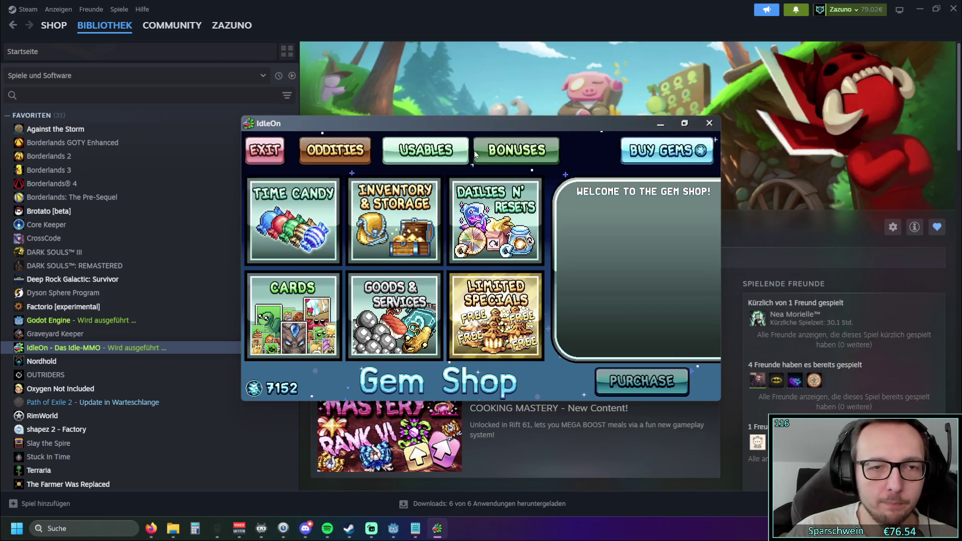
left_click(501, 151)
left_click(451, 153)
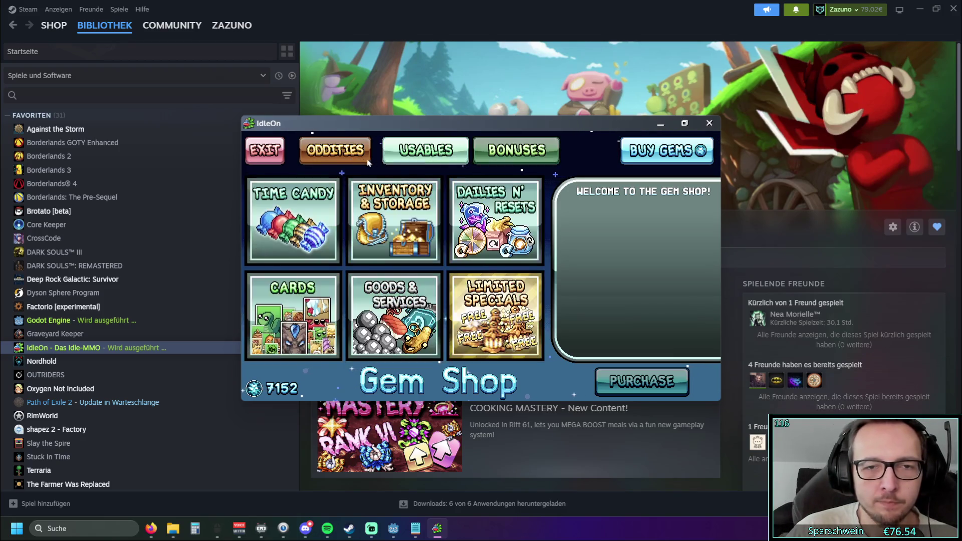
left_click(425, 152)
left_click(431, 153)
left_click(444, 152)
left_click(443, 153)
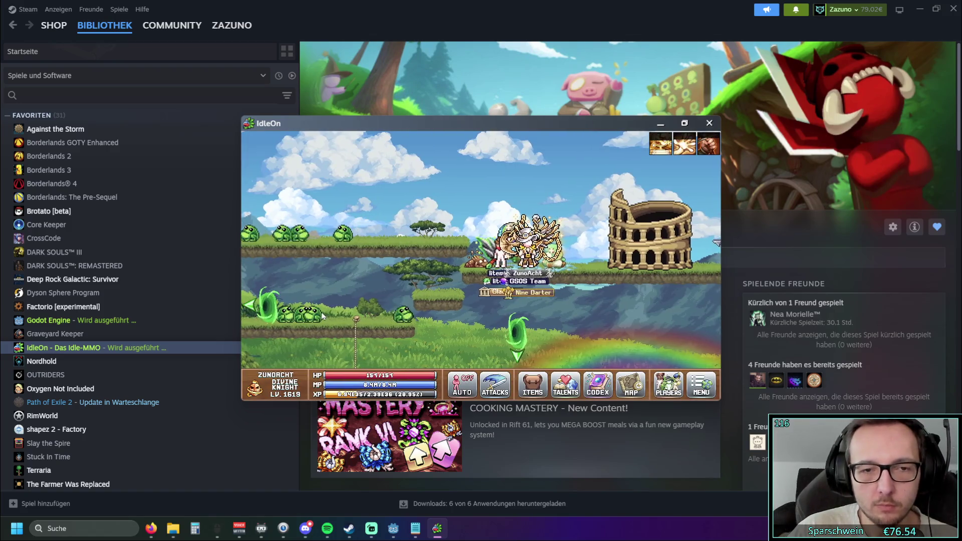
Step: Turn AUTO fighting on from the menu and open Sneaking from the Codex
left_click(708, 385)
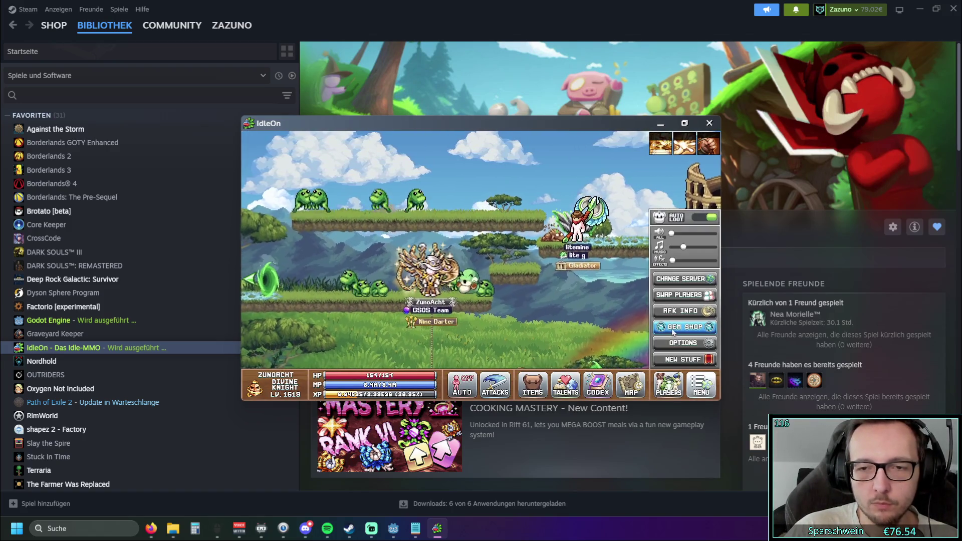
left_click(474, 385)
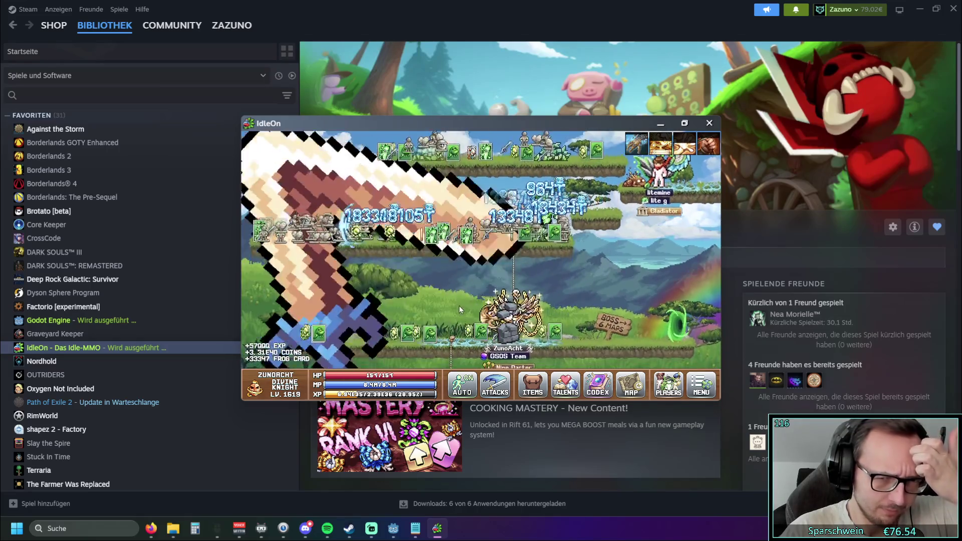
left_click(599, 386)
left_click(529, 323)
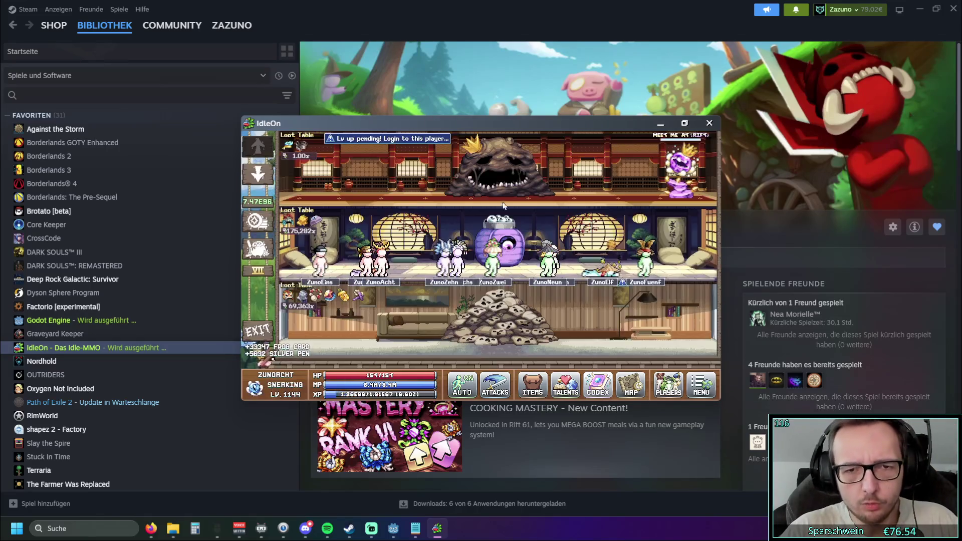
Step: Move the IdleOn window to the background to reveal Steam's IdleOn library page
left_click(431, 124)
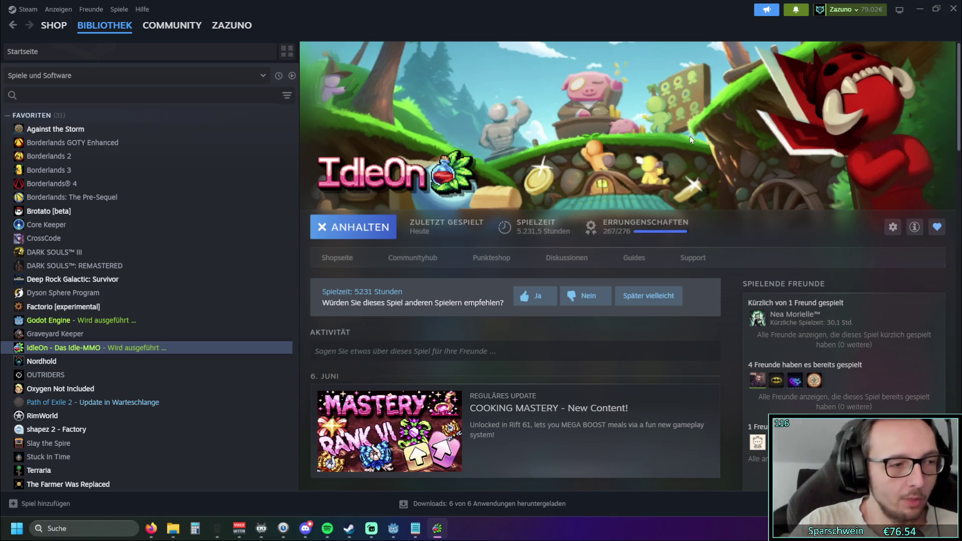
Step: Minimize Steam to bring the Godot editor with level.gd back into view
left_click(921, 9)
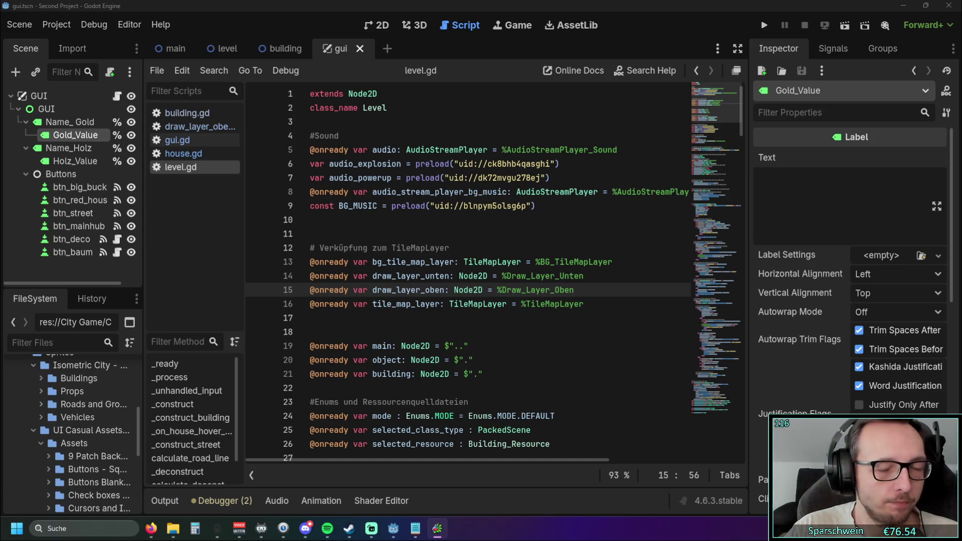
scroll(722, 245, "down", 20)
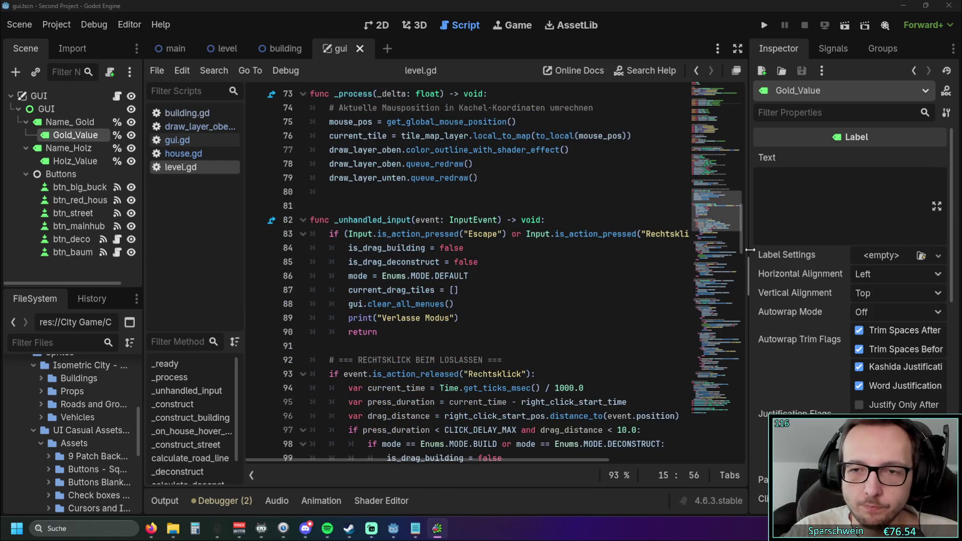
scroll(722, 240, "up", 20)
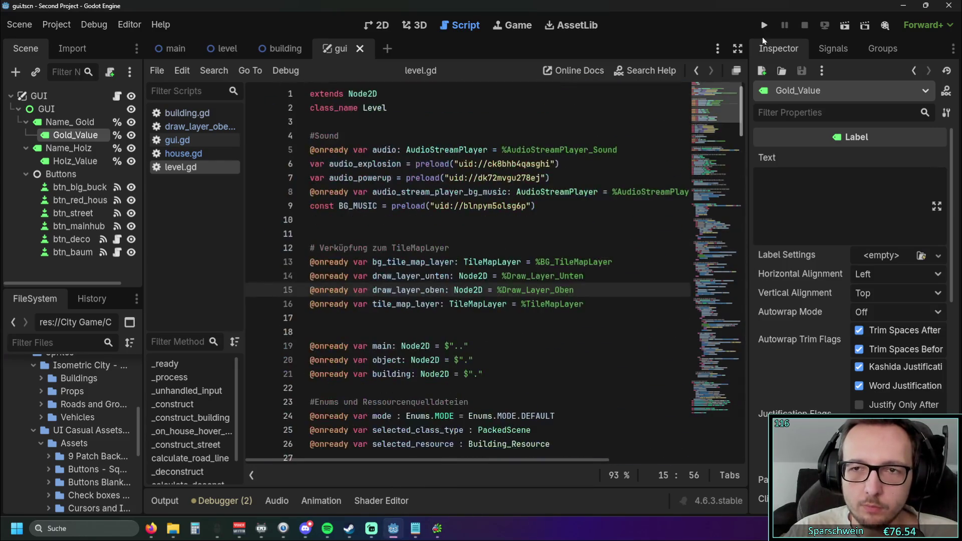
scroll(612, 162, "down", 15)
scroll(612, 161, "up", 15)
scroll(612, 161, "down", 5)
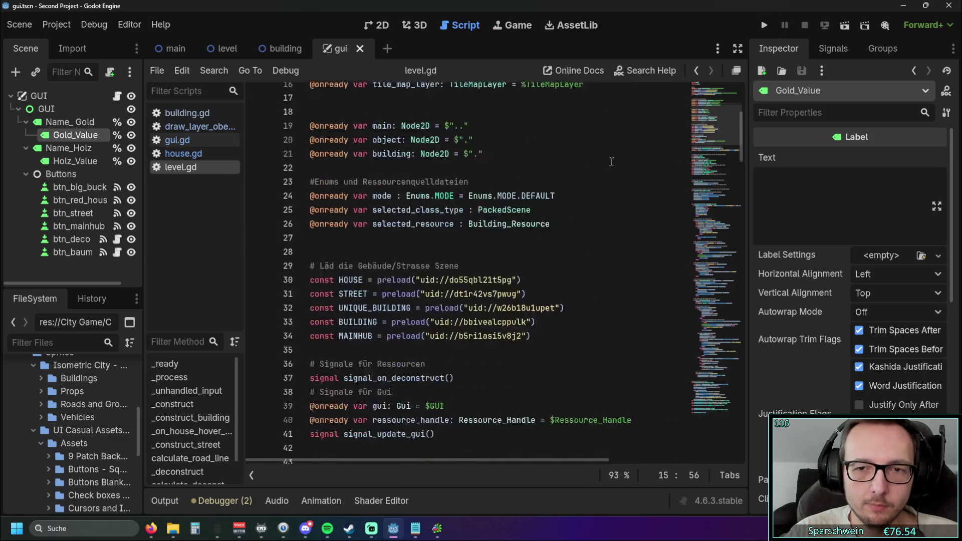
scroll(611, 161, "down", 20)
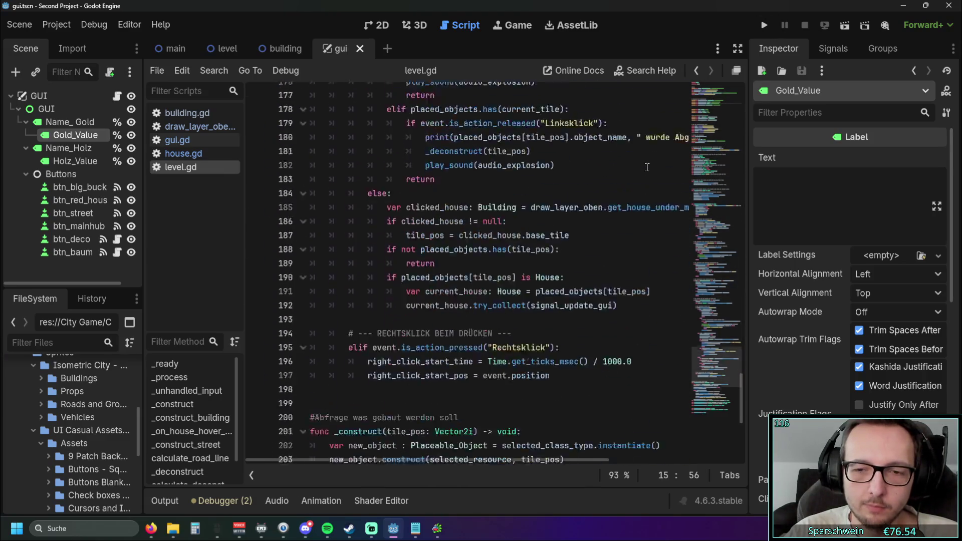
scroll(647, 167, "down", 7)
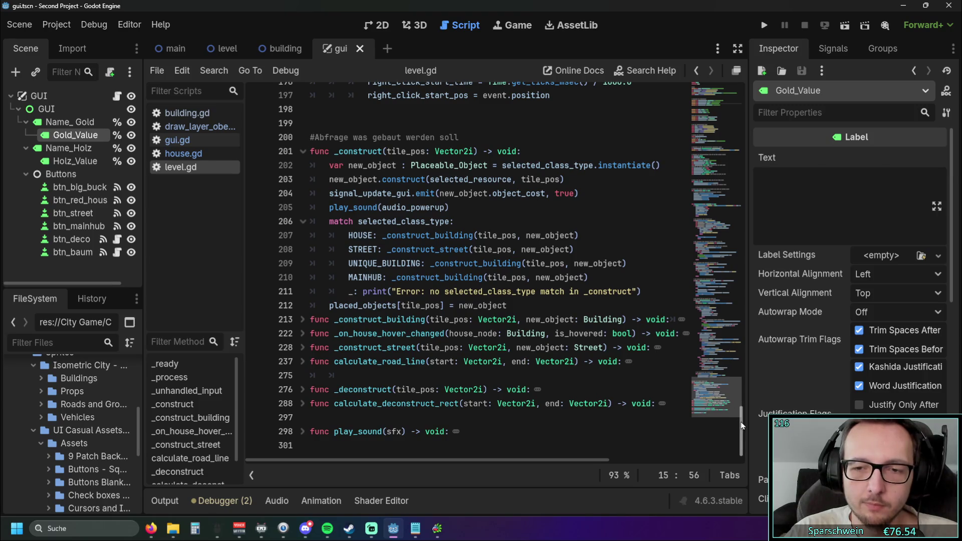
left_click_drag(742, 425, 743, 89)
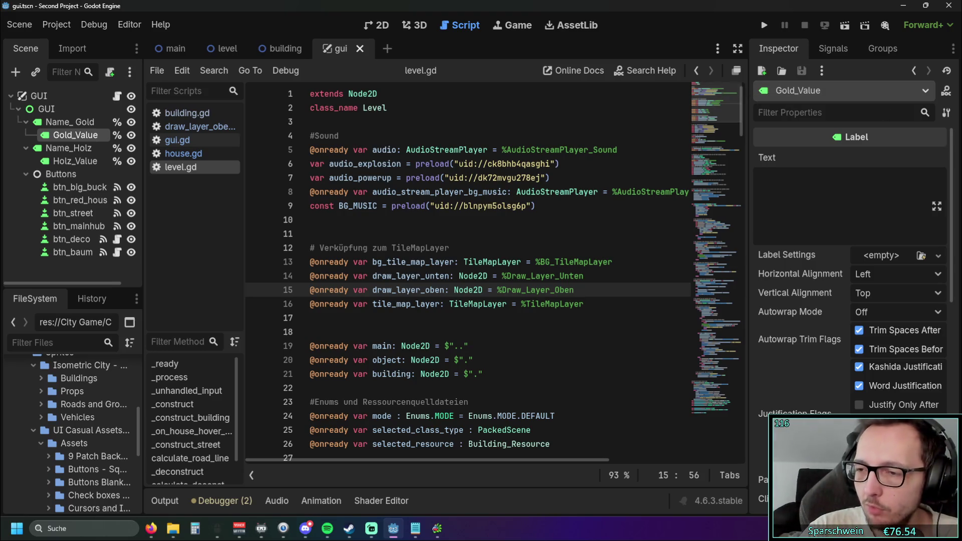
key("alt+Tab")
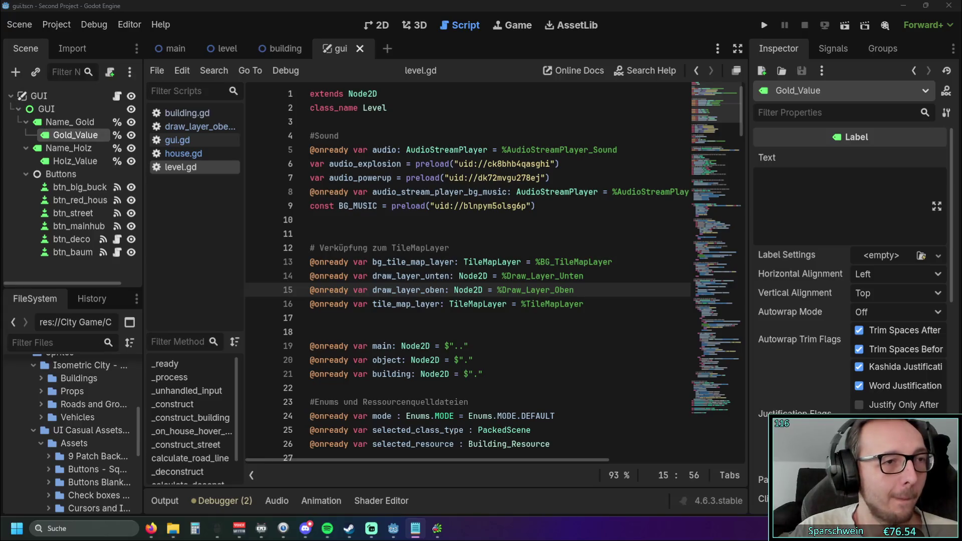
key("alt+Tab")
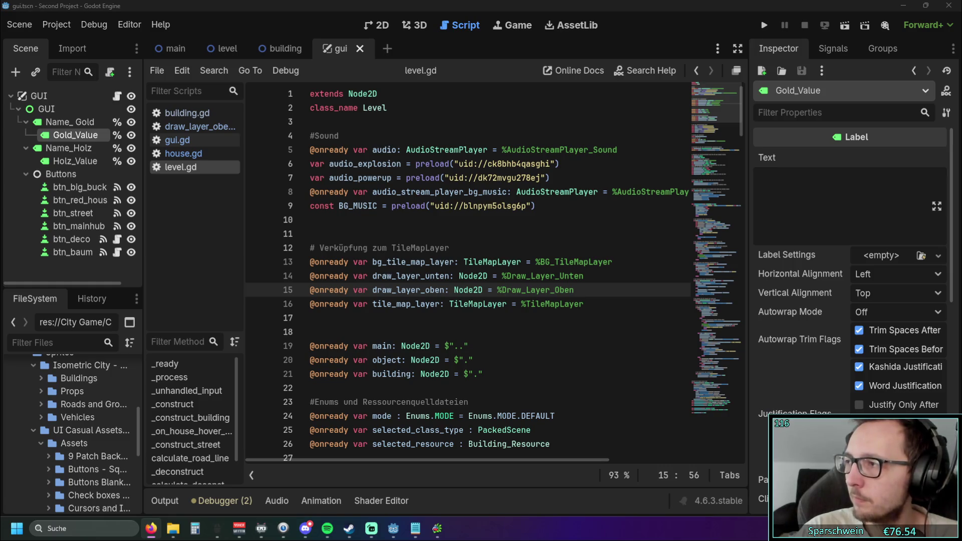
Step: Switch from Godot to the Firefox window playing the Rising Cities #003 video
key("alt+Tab")
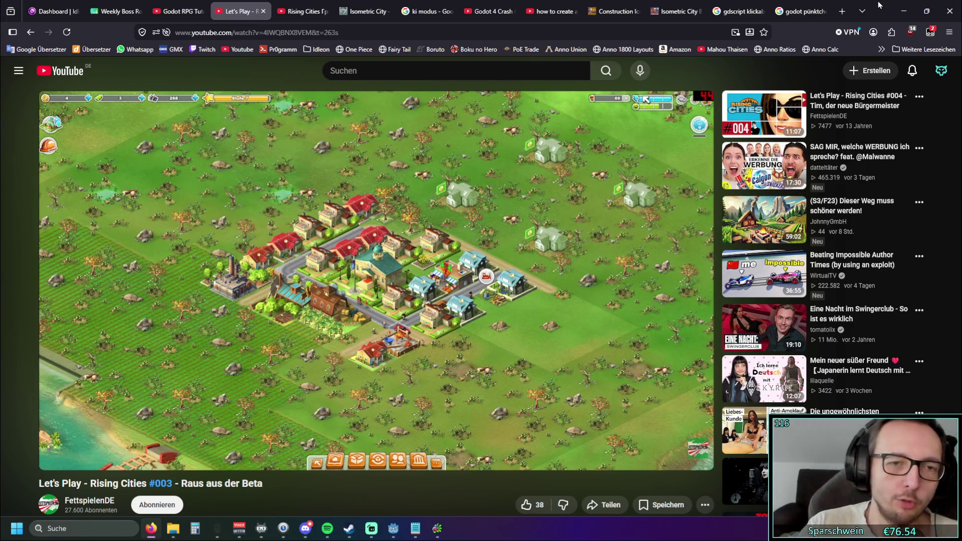
Step: Bring Steam to the front and open the Store
left_click(904, 11)
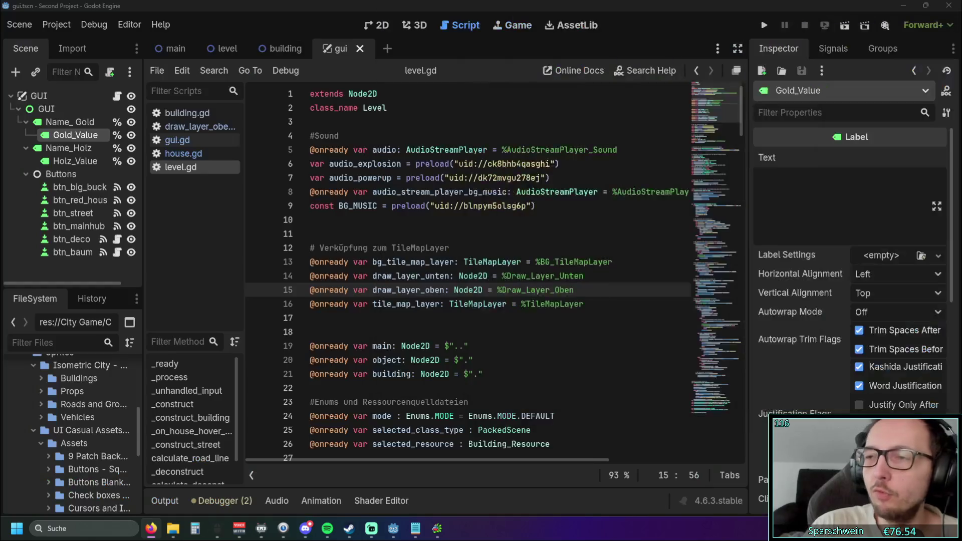
left_click(349, 528)
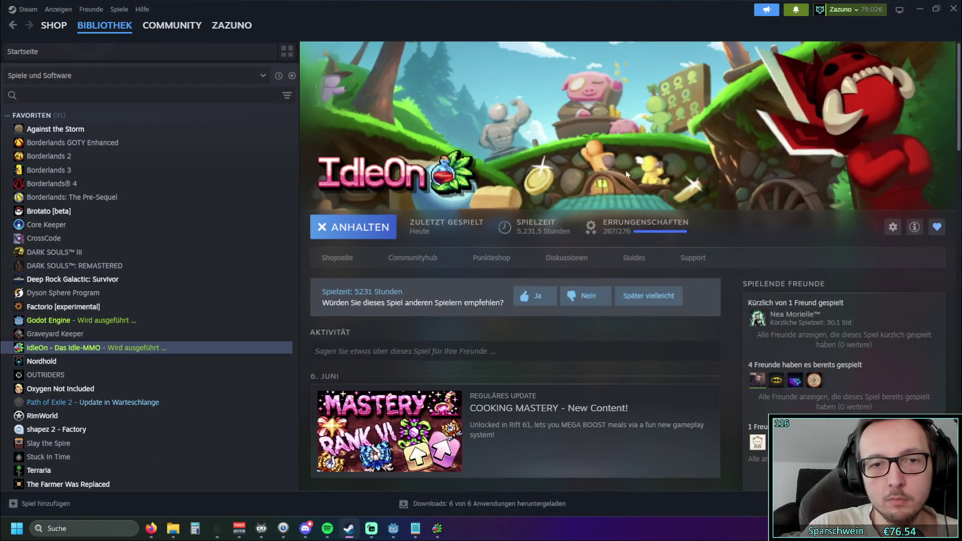
left_click(52, 27)
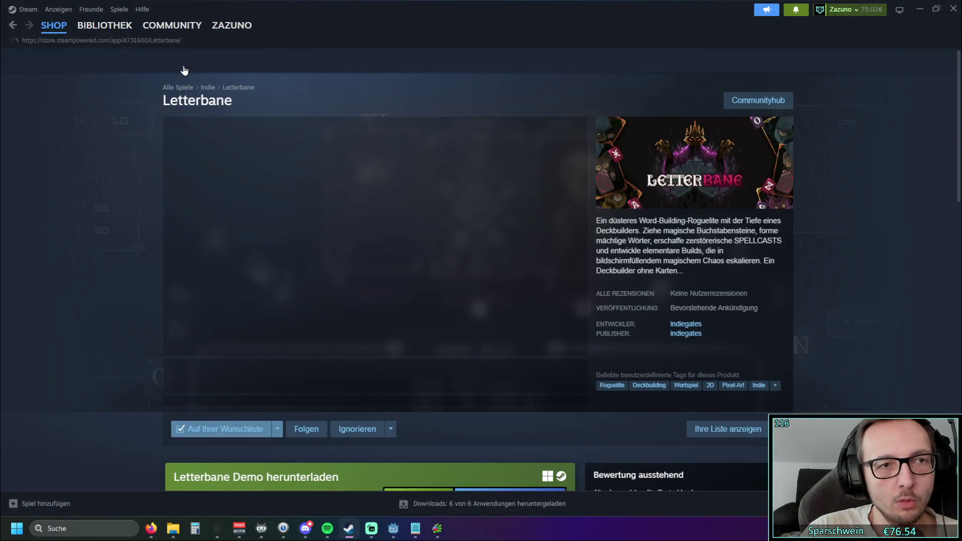
Step: Step back through Steam's browsing history to the Idle Skilling page
left_click(12, 27)
left_click(12, 27)
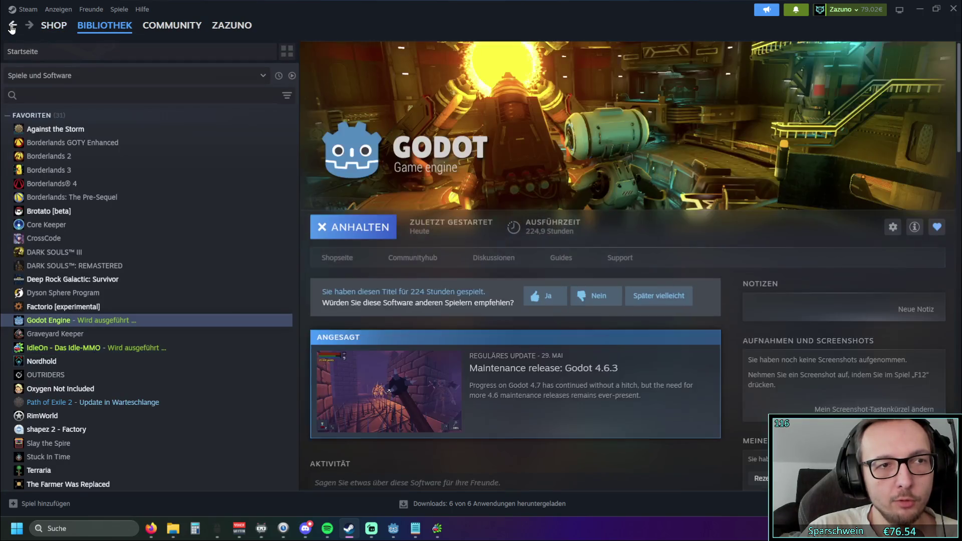
left_click(12, 28)
left_click(12, 28)
left_click(12, 27)
left_click(12, 28)
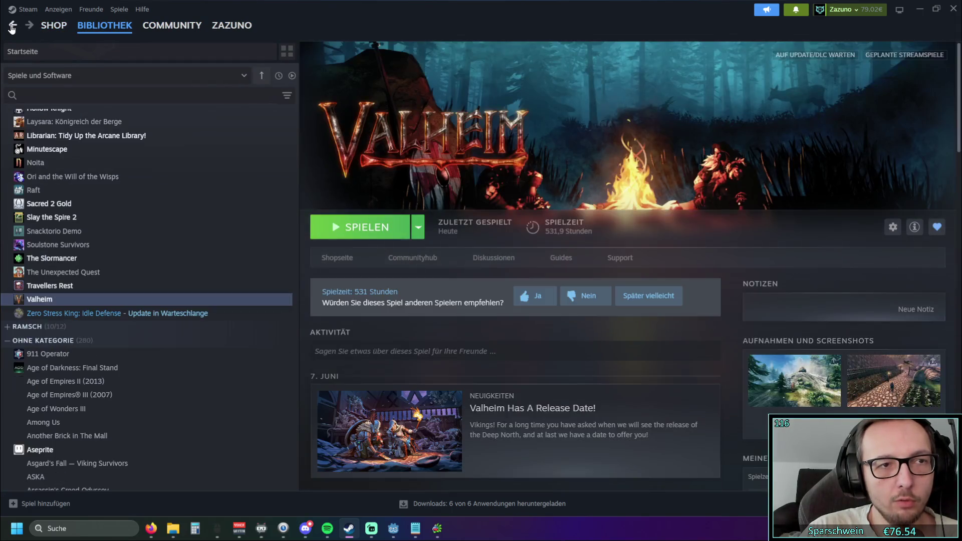
left_click(12, 27)
left_click(12, 27)
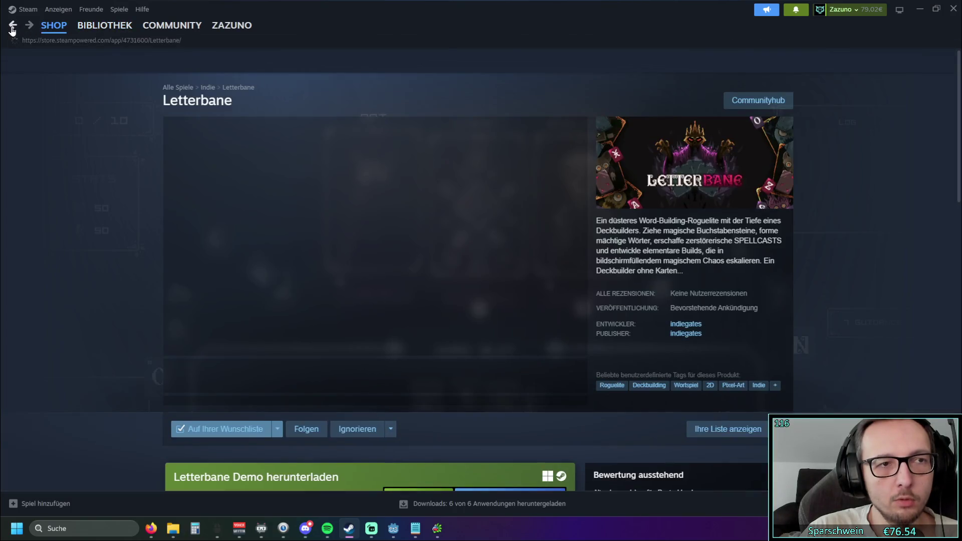
left_click(12, 28)
left_click(12, 28)
left_click(12, 27)
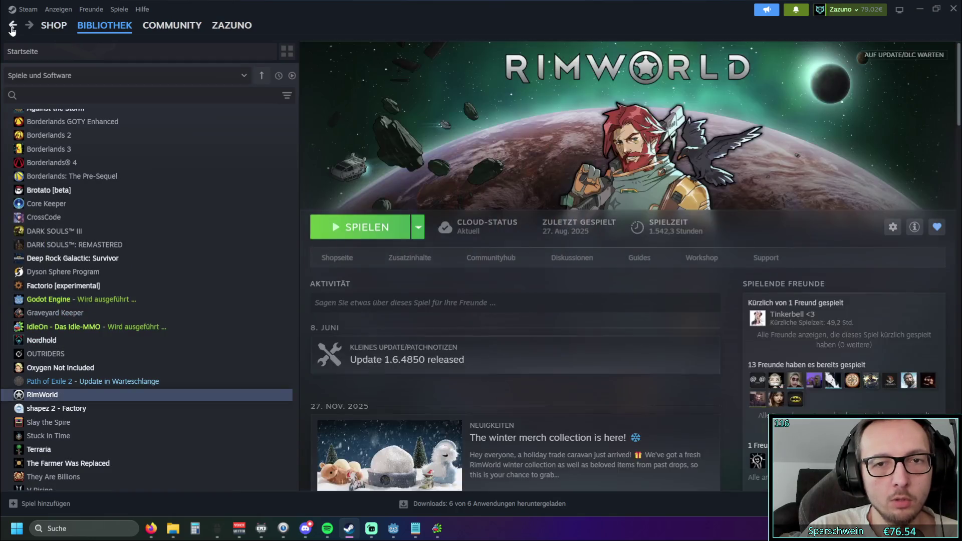
left_click(12, 28)
left_click(12, 27)
left_click(12, 28)
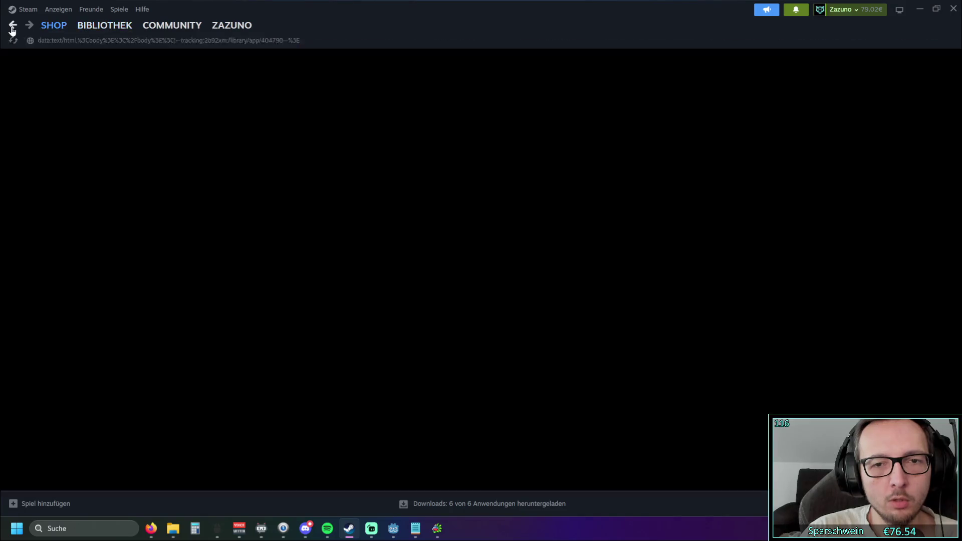
left_click(12, 28)
left_click(12, 28)
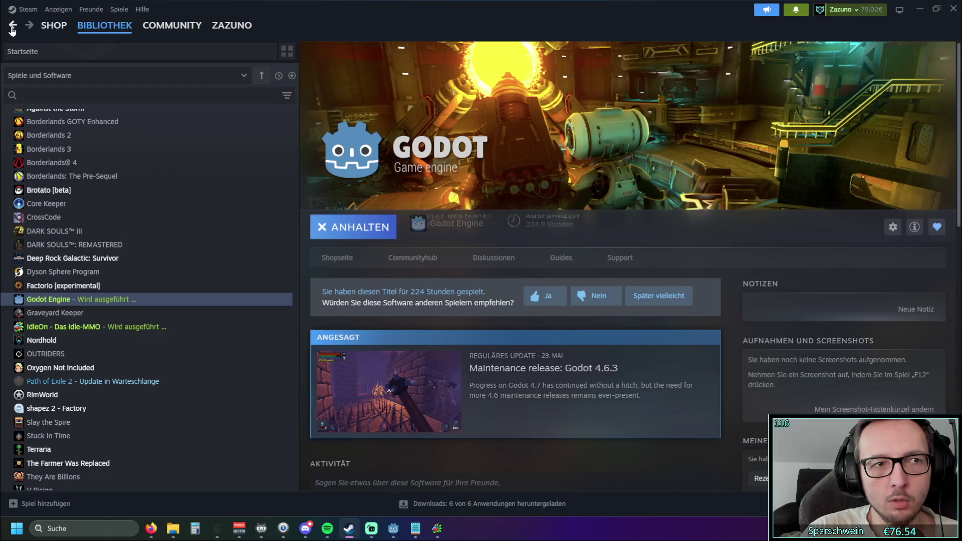
left_click(12, 28)
left_click(12, 27)
left_click(12, 28)
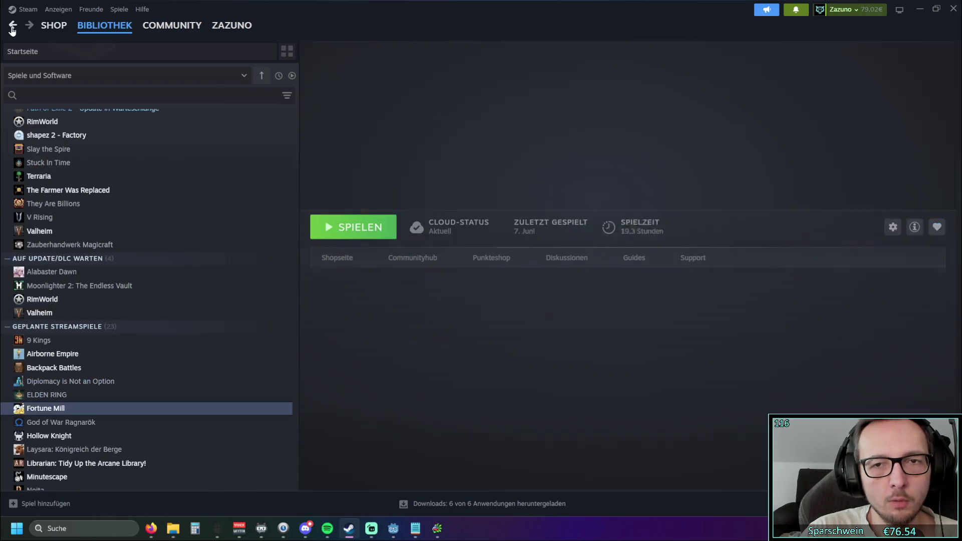
left_click(12, 28)
left_click(12, 28)
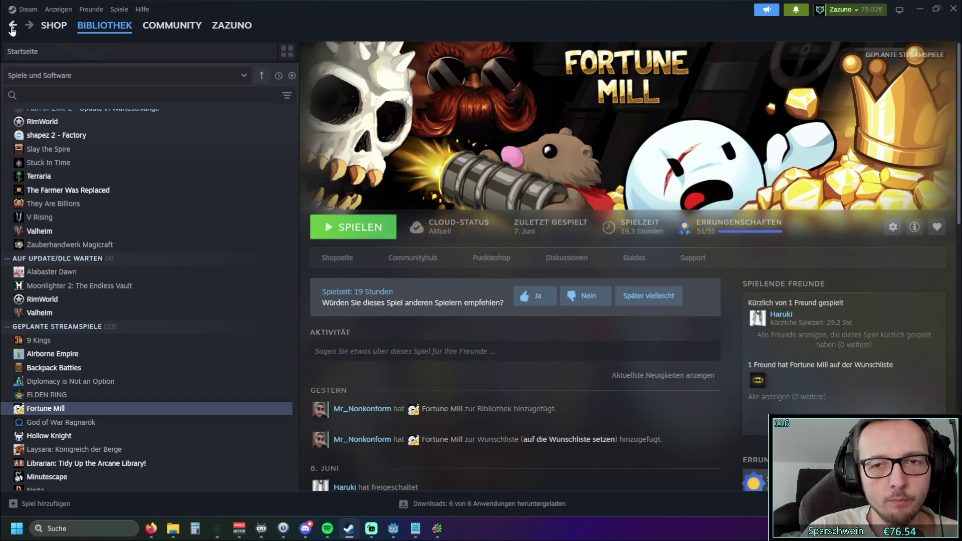
left_click(12, 28)
left_click(12, 28)
left_click(12, 28)
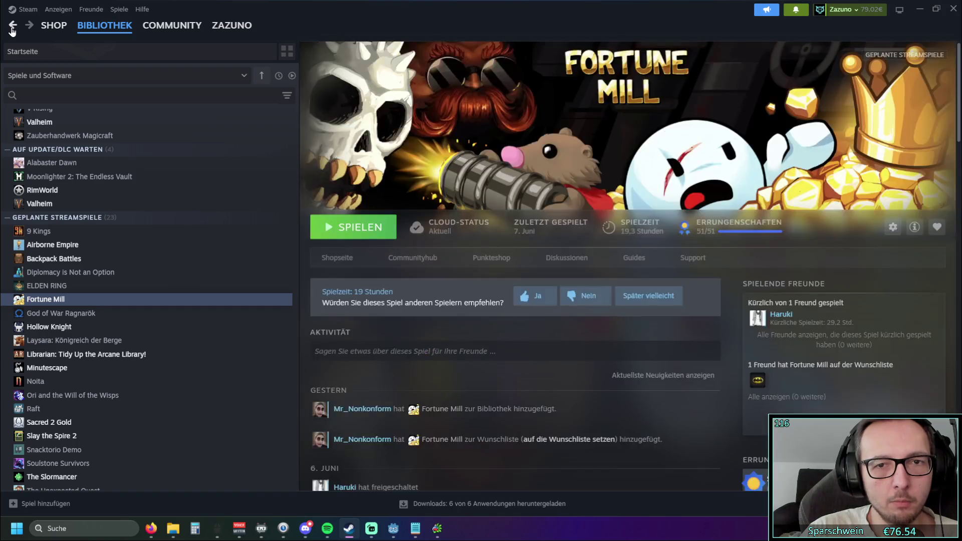
left_click(12, 28)
left_click(12, 28)
left_click(12, 28)
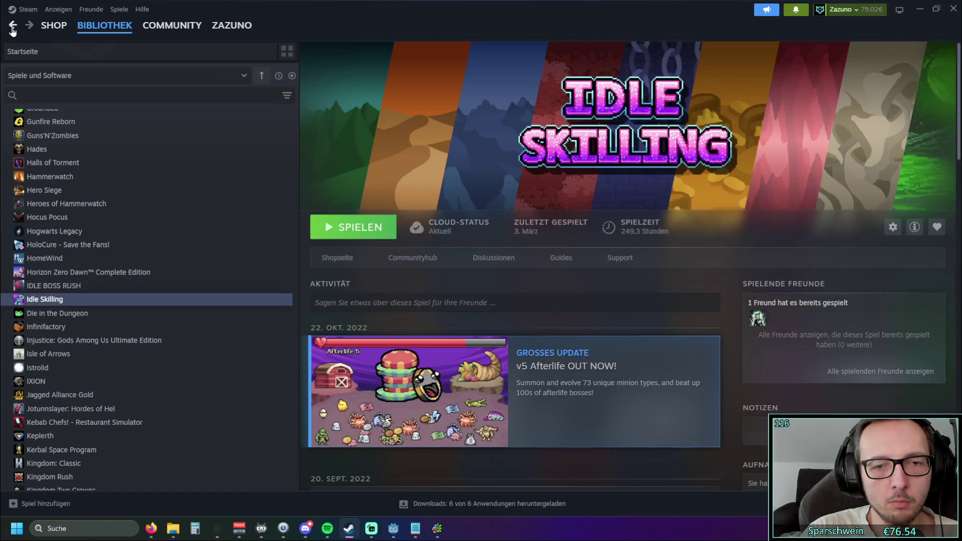
Step: Continue back past the CrossCode, Gothic and Heroes pages to Alabaster Dawn, then select the library search field
left_click(12, 28)
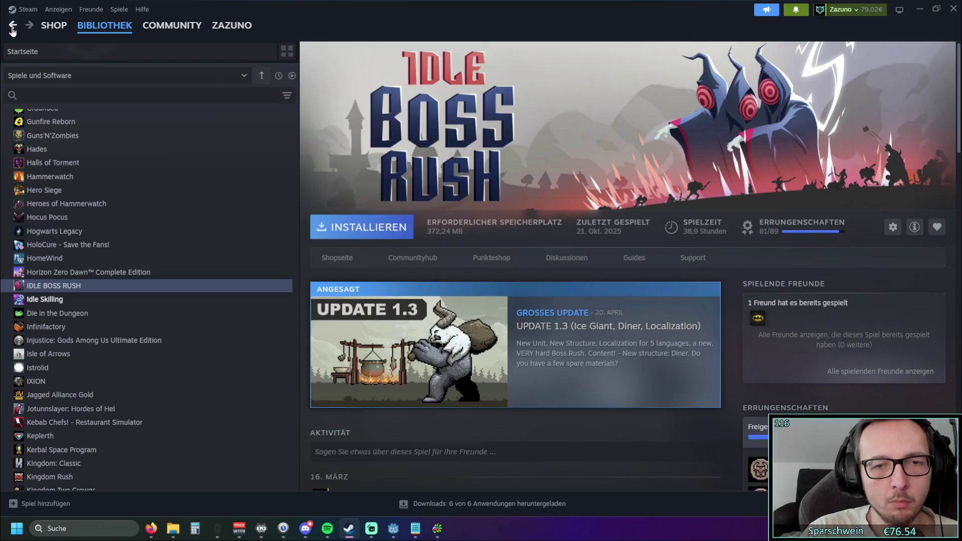
left_click(12, 28)
left_click(12, 28)
left_click(13, 28)
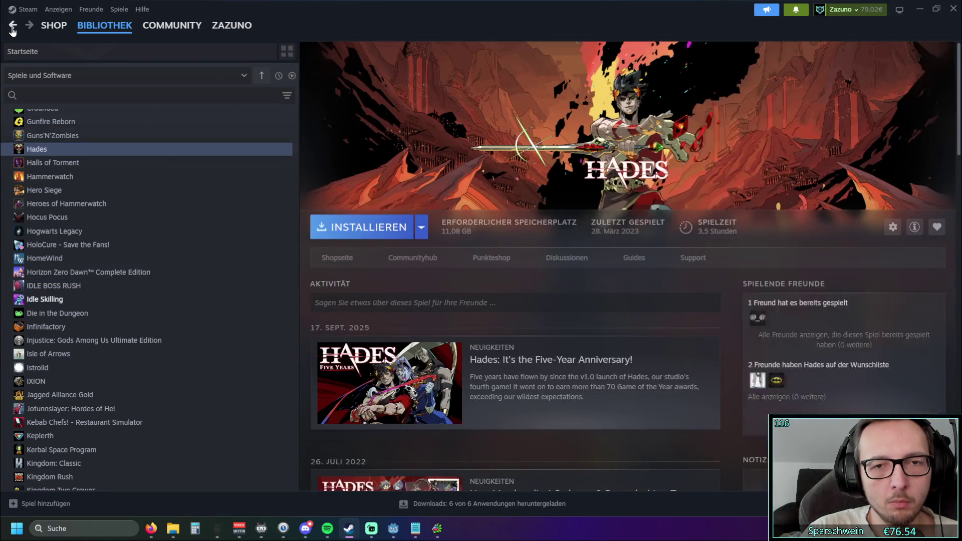
left_click(13, 28)
left_click(13, 28)
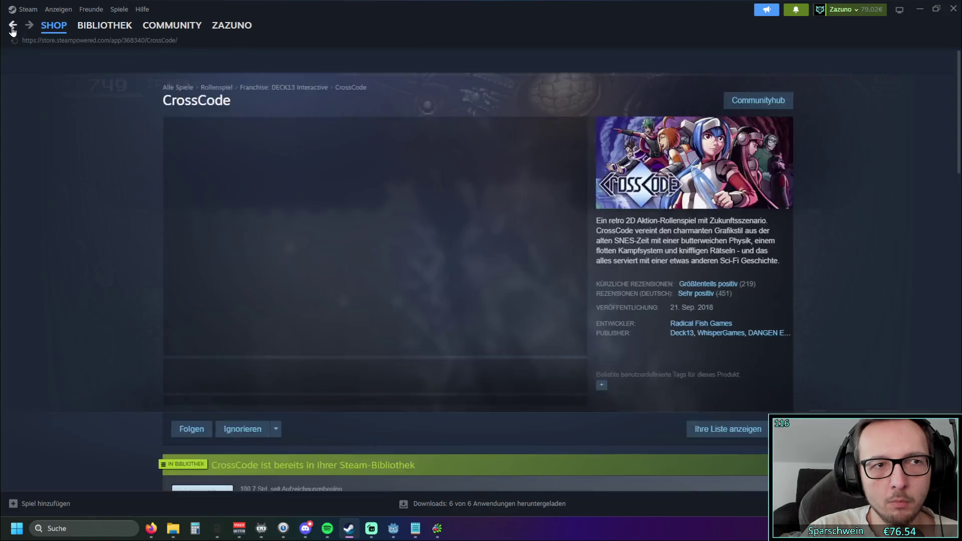
left_click(12, 27)
left_click(12, 27)
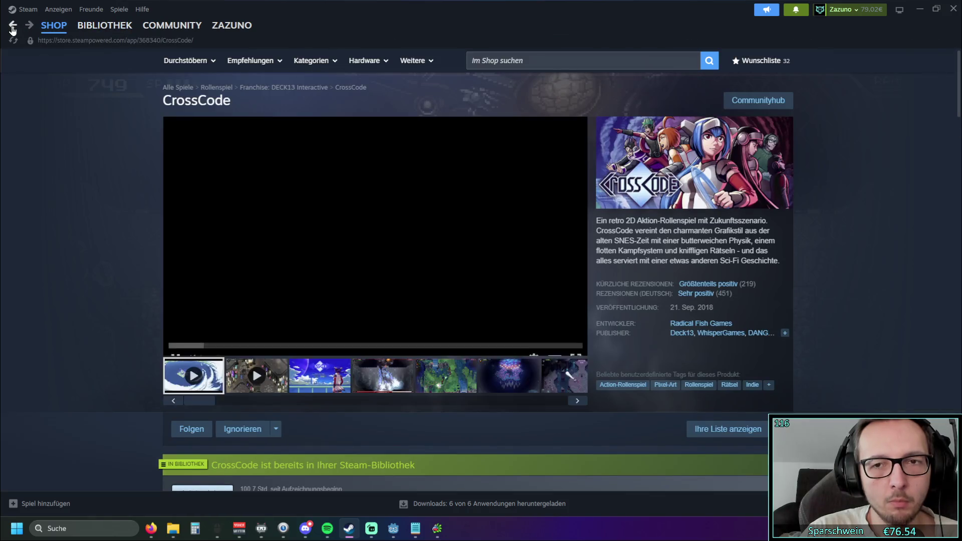
left_click(13, 28)
left_click(13, 27)
left_click(13, 28)
left_click(13, 27)
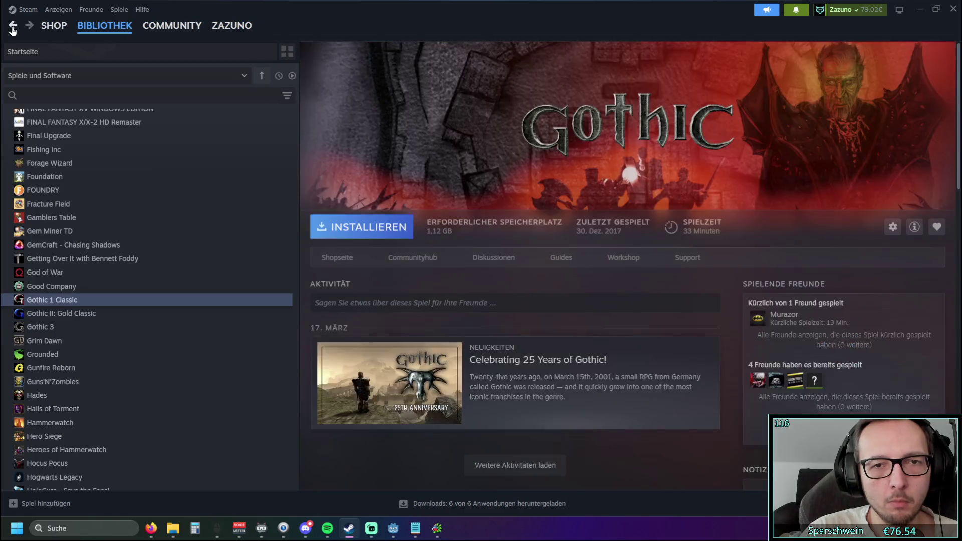
left_click(12, 28)
left_click(13, 28)
left_click(13, 28)
left_click(13, 28)
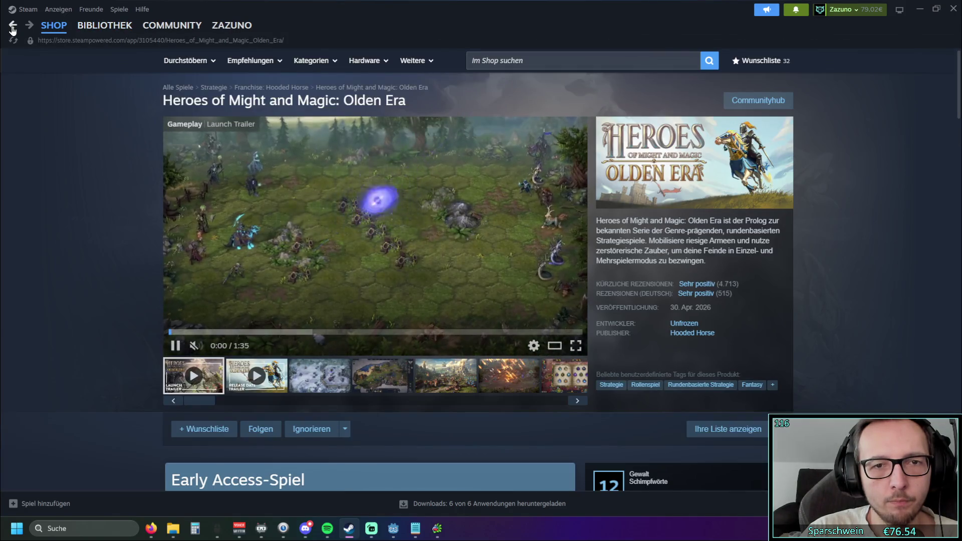
left_click(13, 27)
left_click(13, 27)
left_click(13, 27)
left_click(13, 27)
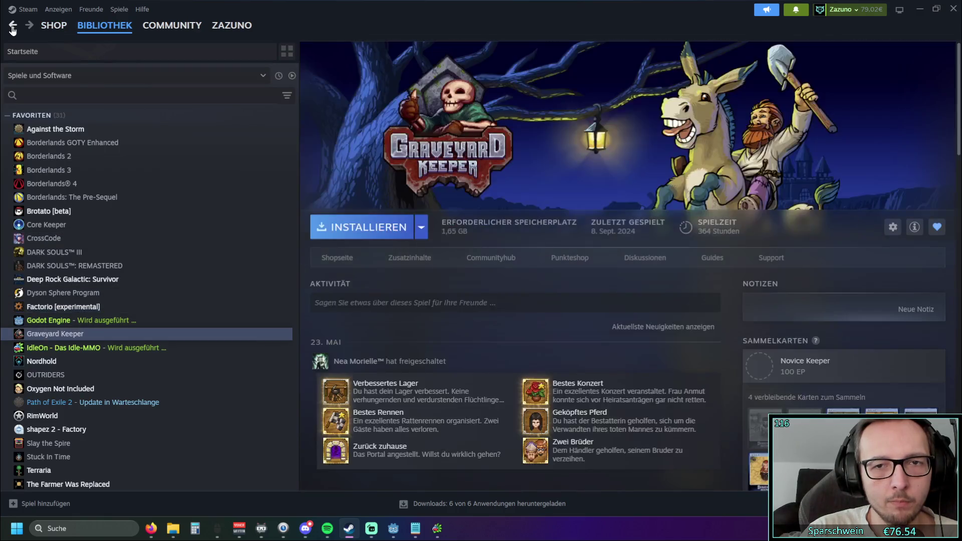
left_click(12, 27)
left_click(12, 28)
left_click(12, 27)
left_click(12, 28)
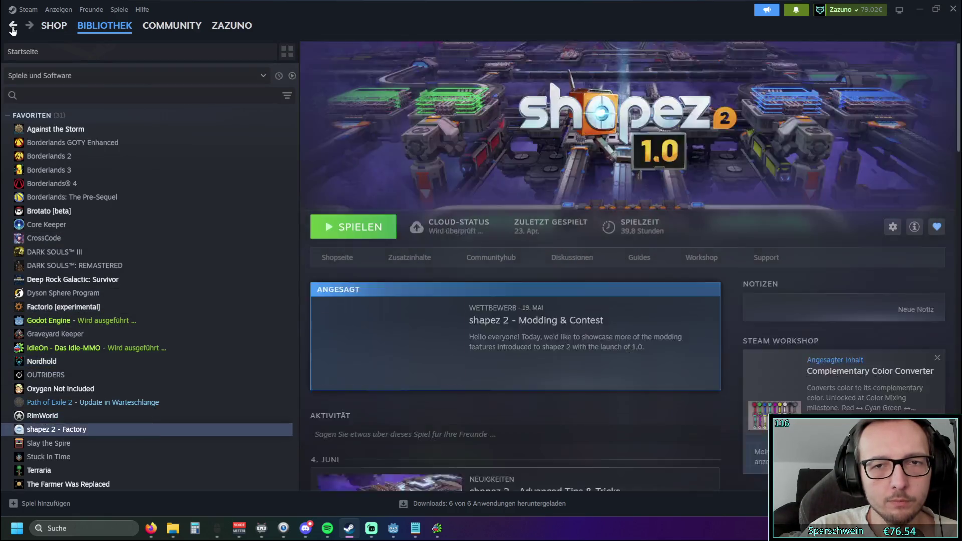
left_click(12, 28)
left_click(12, 27)
left_click(13, 28)
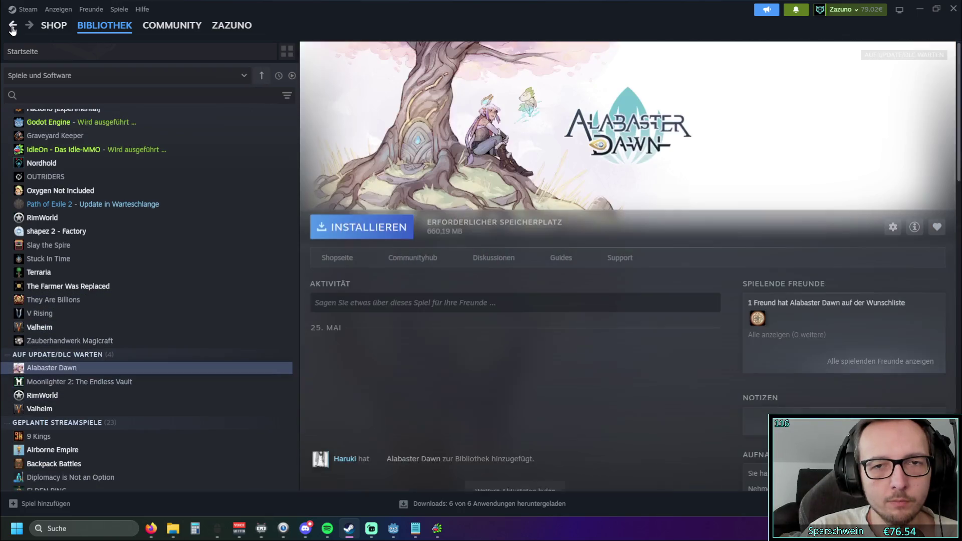
mouse_move(54, 26)
left_click(157, 98)
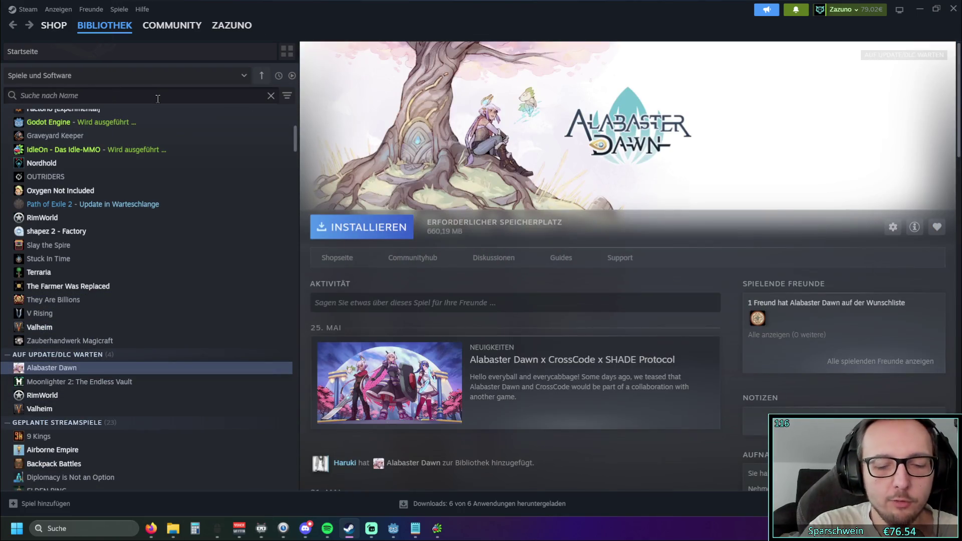
Step: Filter the library for 'idle' and browse the Idle Skilling game page
type("idle")
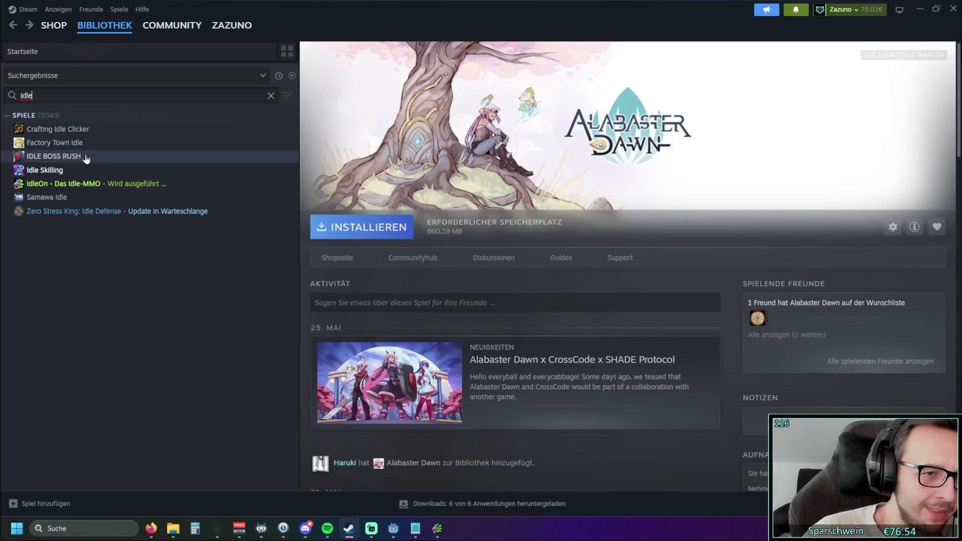
left_click(60, 171)
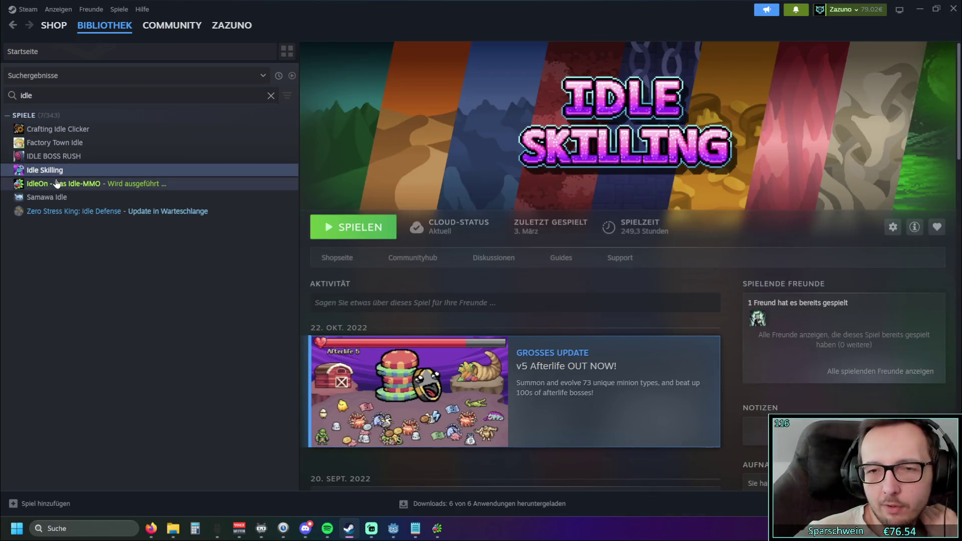
scroll(361, 265, "down", 4)
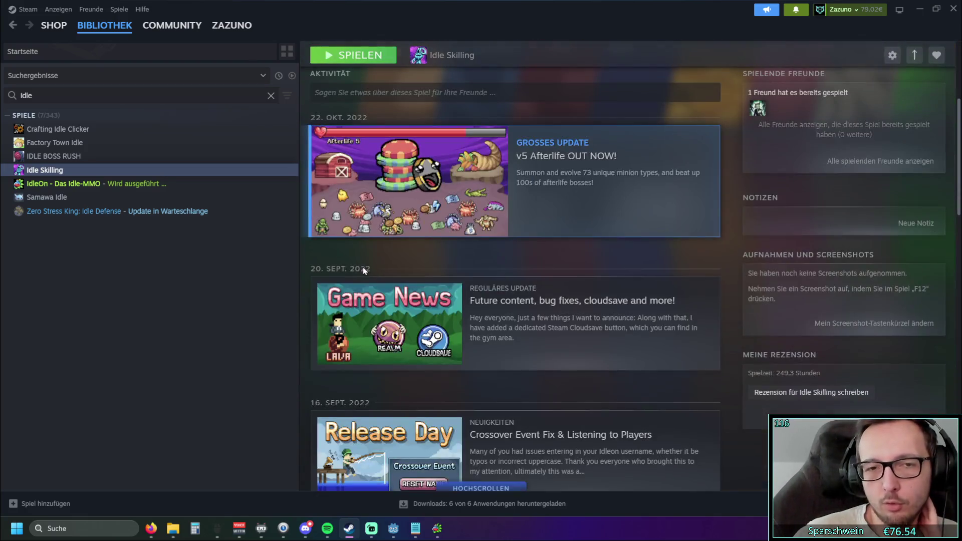
scroll(310, 296, "down", 3)
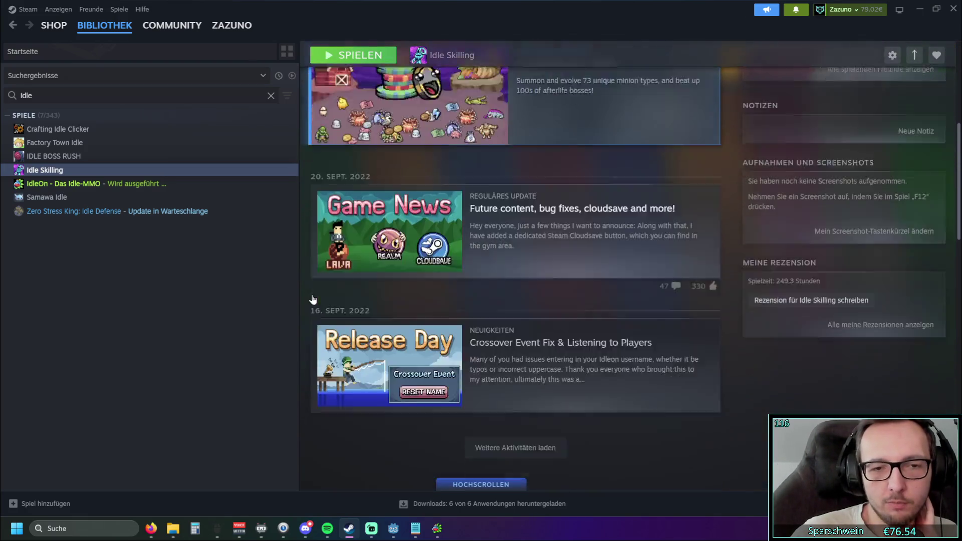
scroll(310, 299, "down", 2)
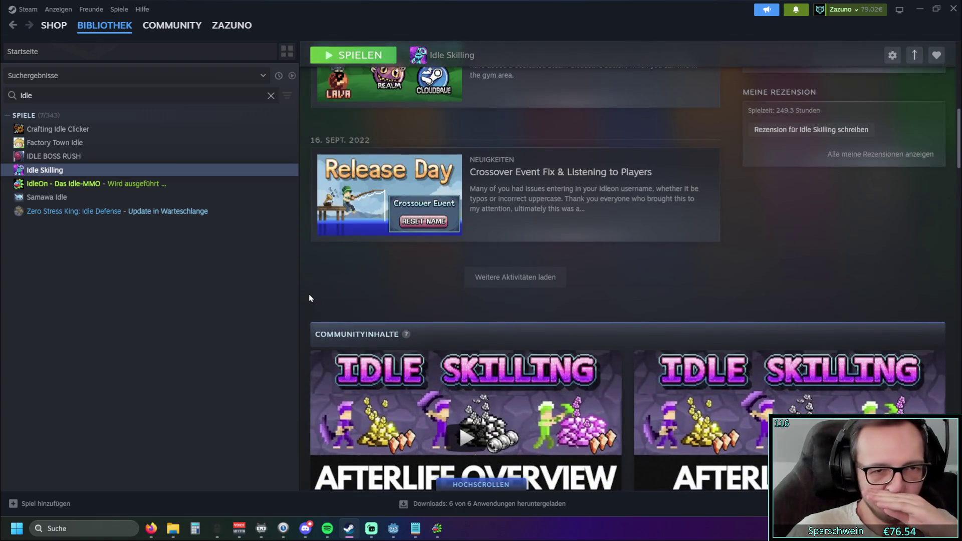
scroll(333, 305, "down", 5)
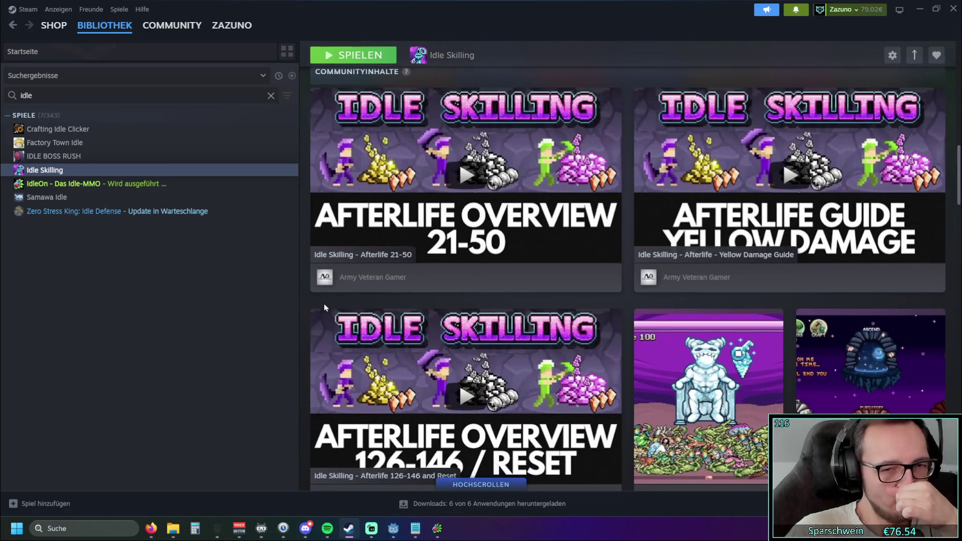
Step: Launch Idle Skilling from its library page
scroll(326, 314, "up", 10)
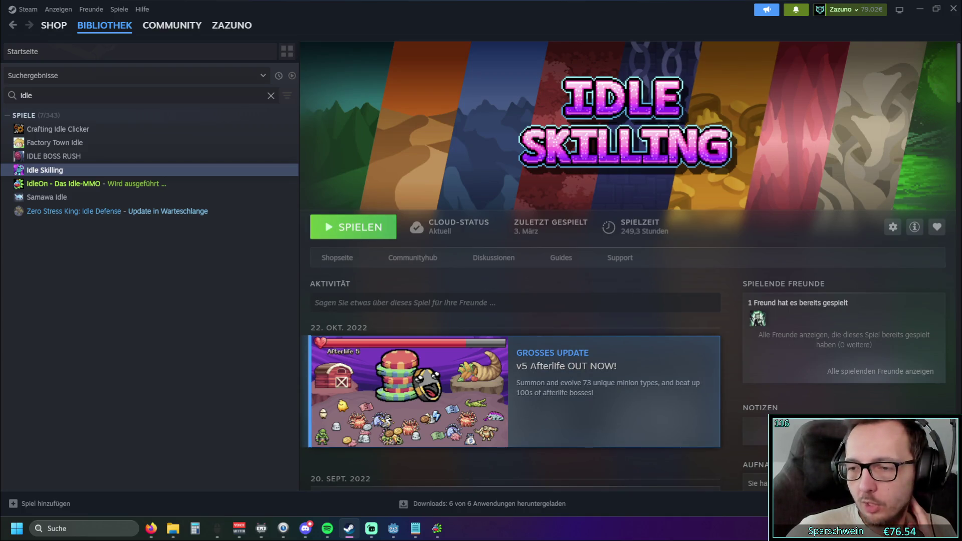
left_click(150, 528)
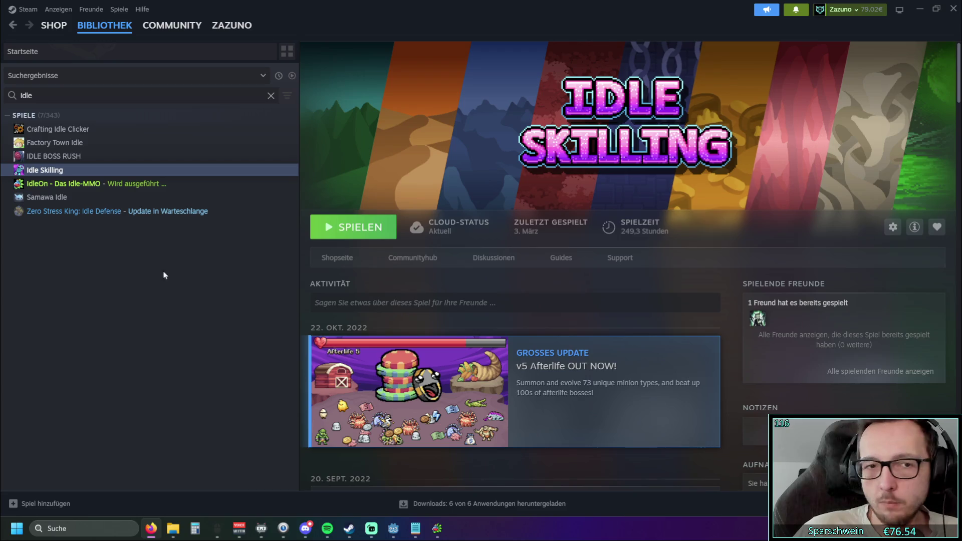
left_click(369, 228)
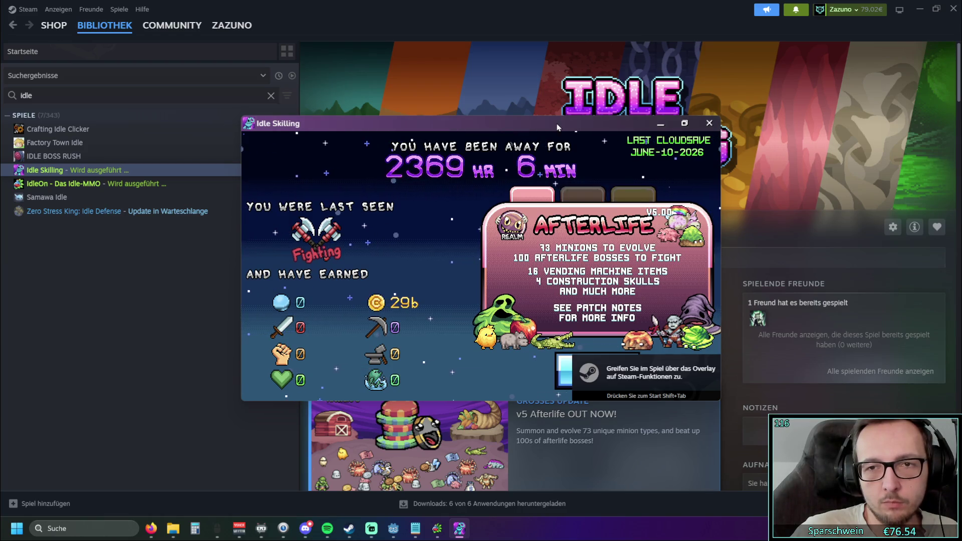
Step: Maximize Idle Skilling, continue past the away summary, visit the Gem Shop, then close the game
left_click(684, 123)
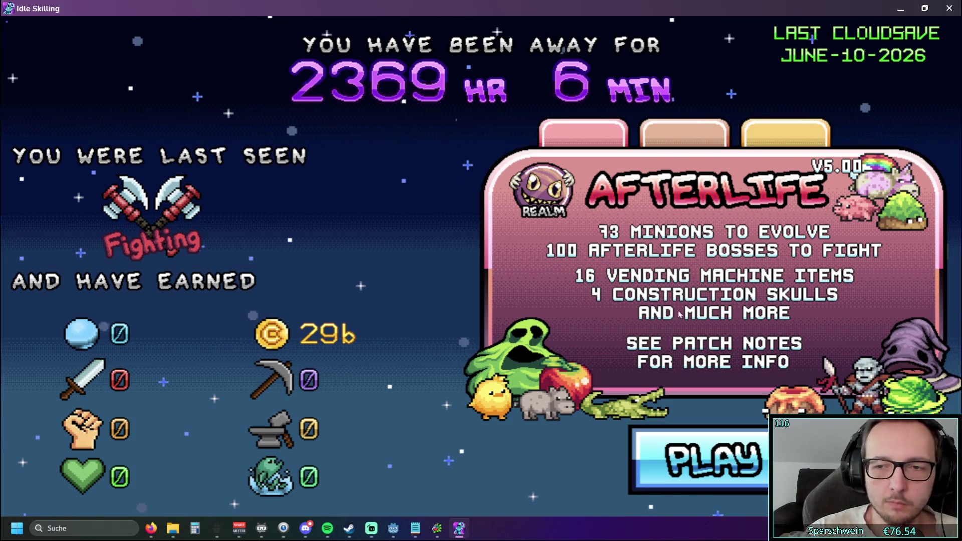
left_click(740, 461)
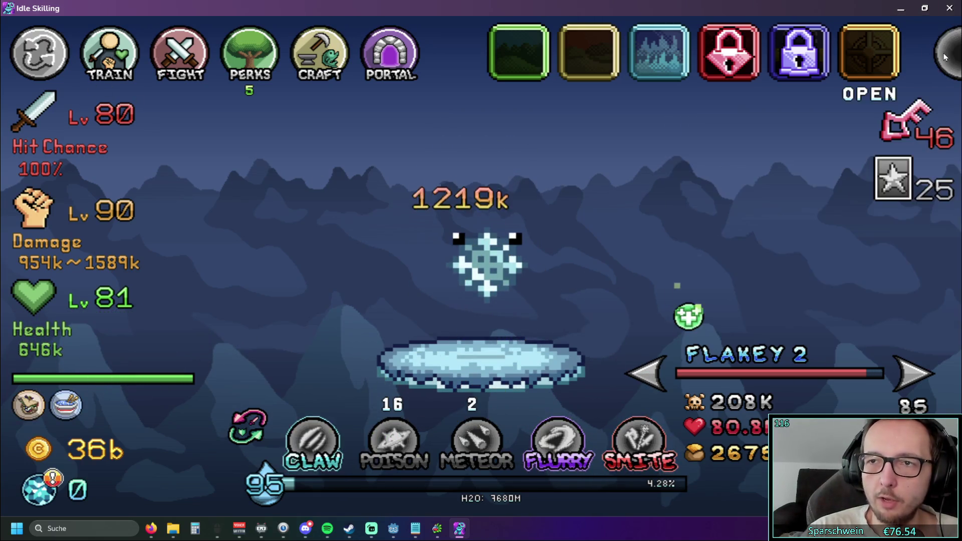
mouse_move(947, 57)
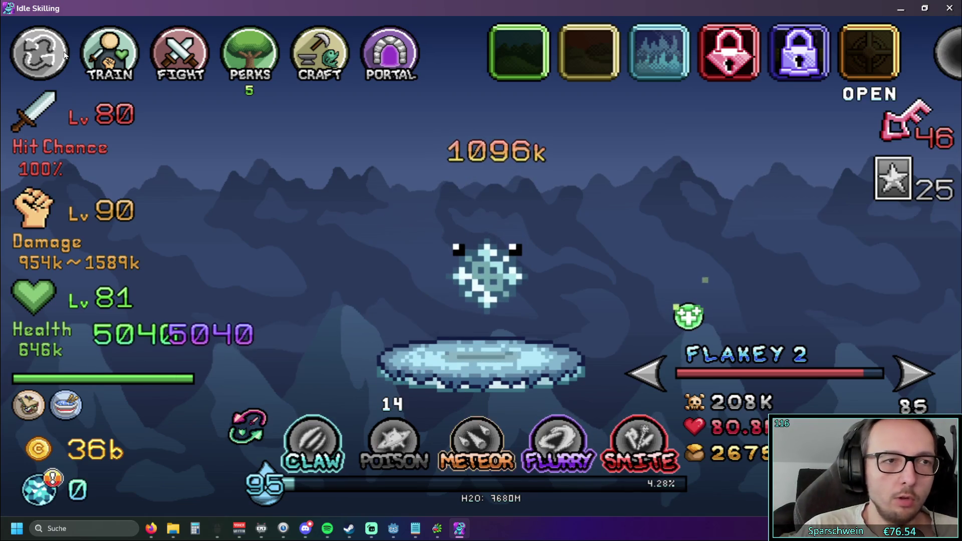
left_click(41, 489)
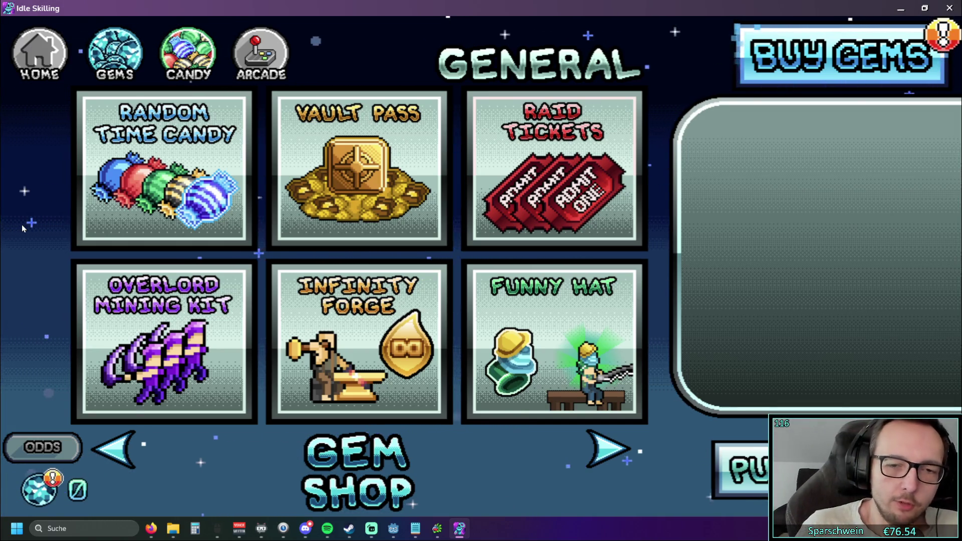
left_click(44, 58)
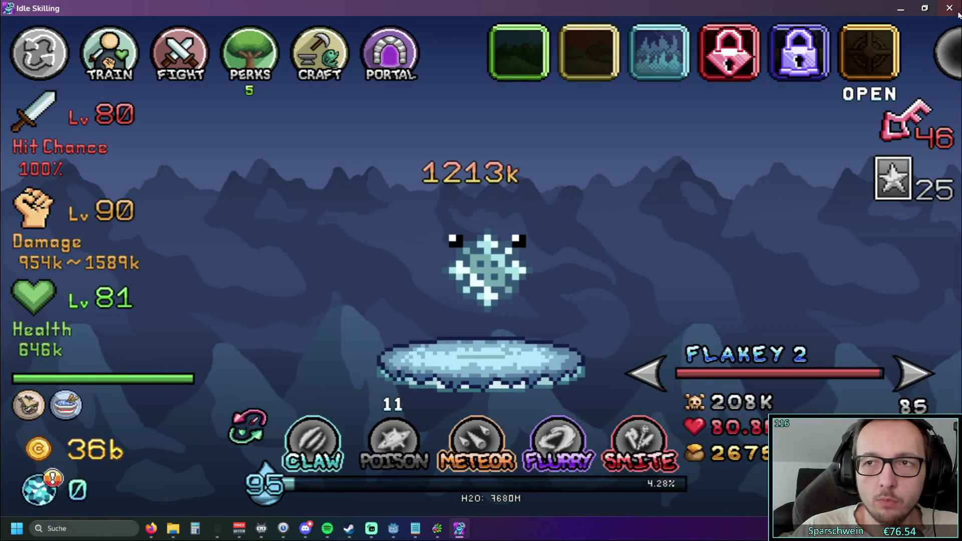
key("alt+F4")
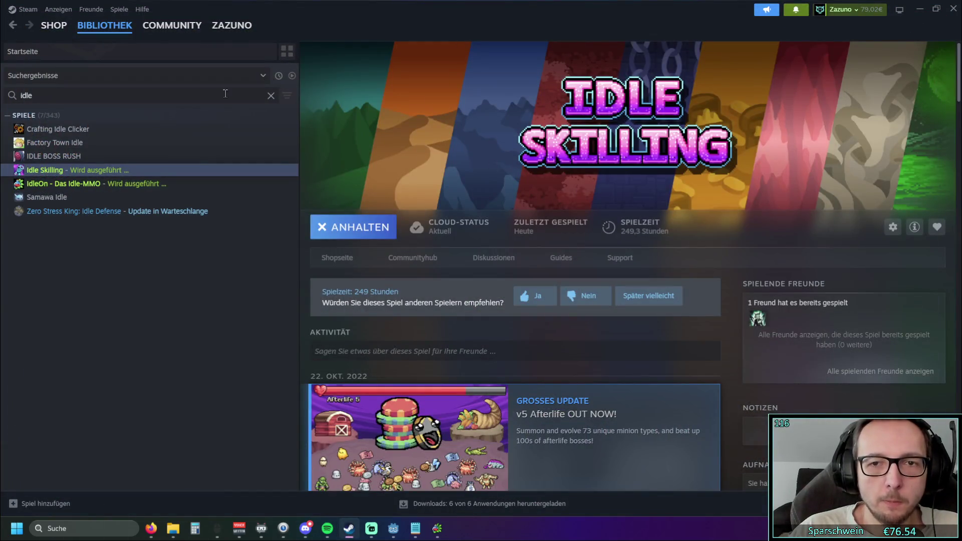
Step: Switch Steam to the store
mouse_move(54, 25)
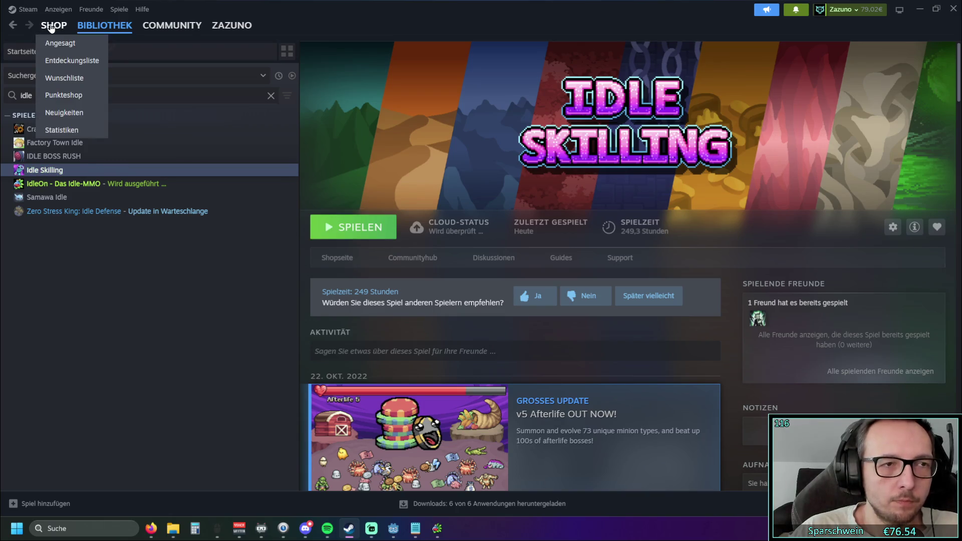
left_click(51, 26)
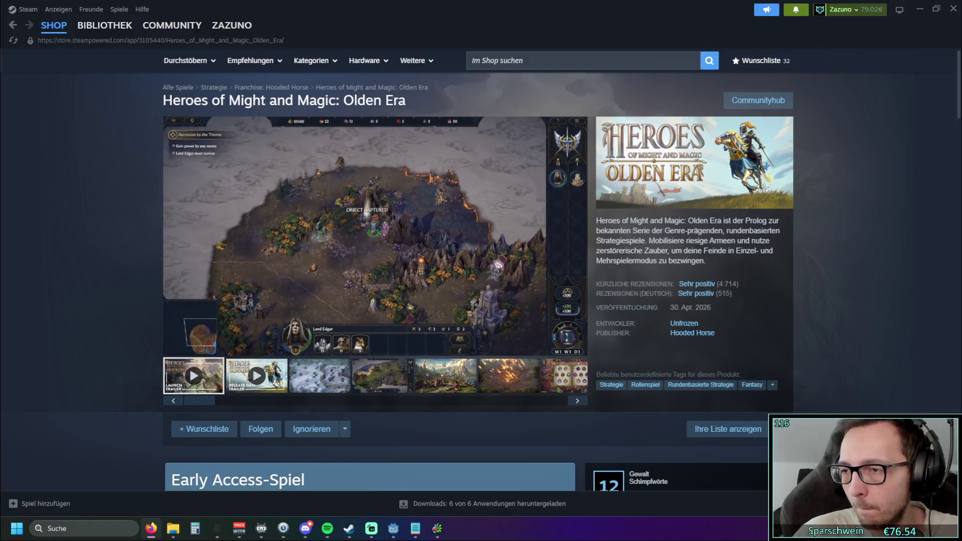
Step: Search the store for 'Town to City', browse its page, then return to the library
left_click(631, 64)
type("Town to City")
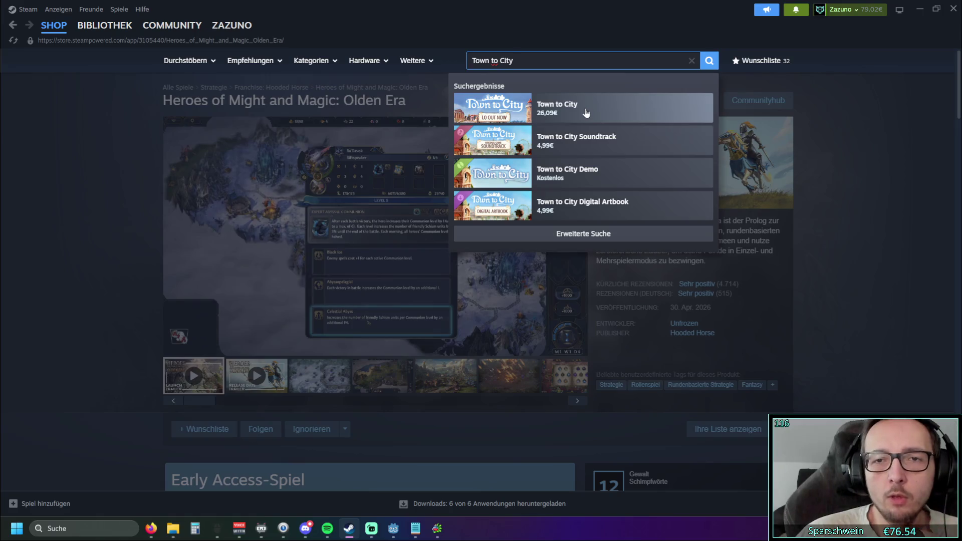
left_click(581, 107)
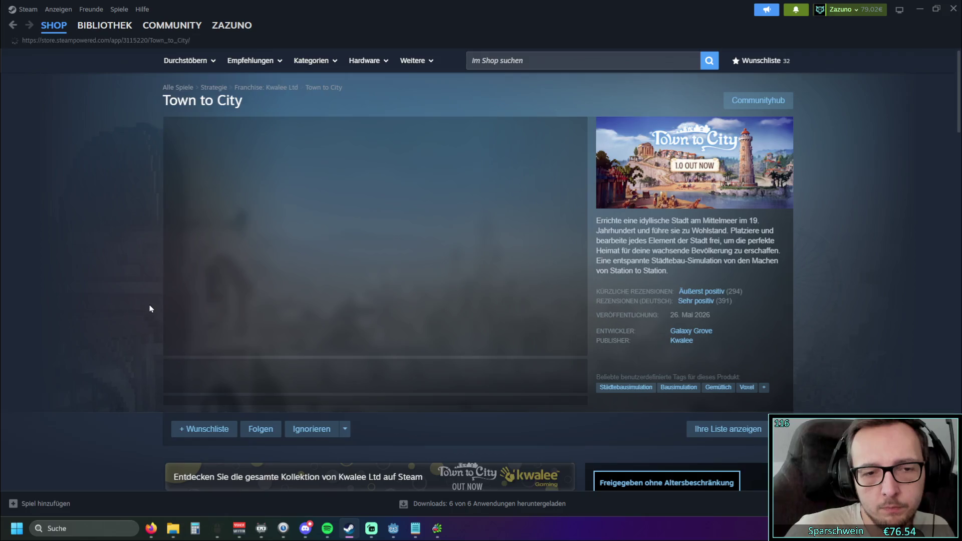
scroll(283, 308, "down", 3)
scroll(283, 308, "up", 4)
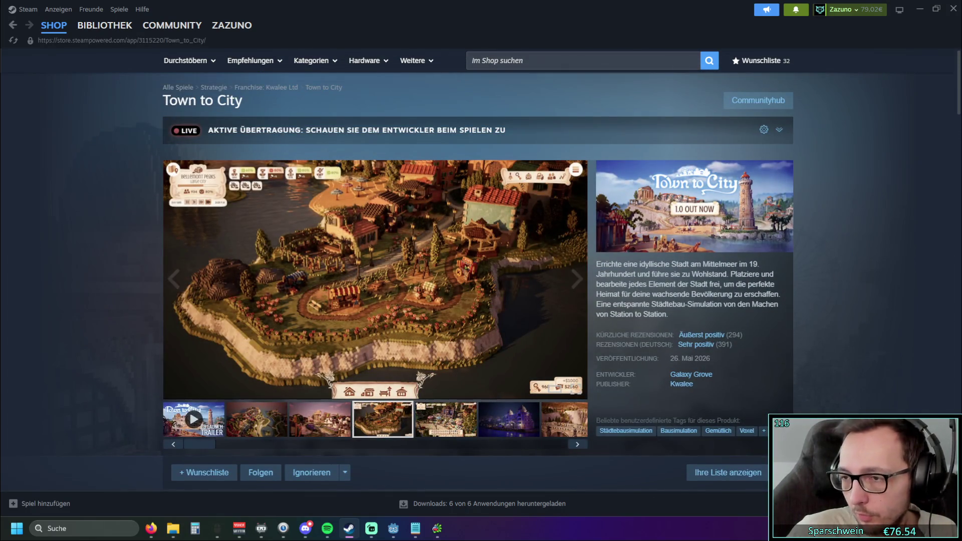
key("alt+Tab")
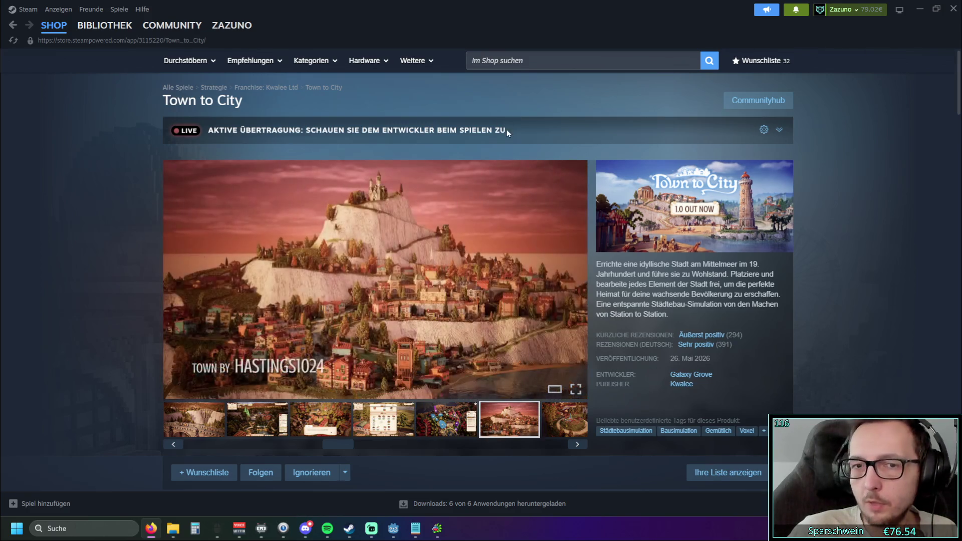
left_click(95, 28)
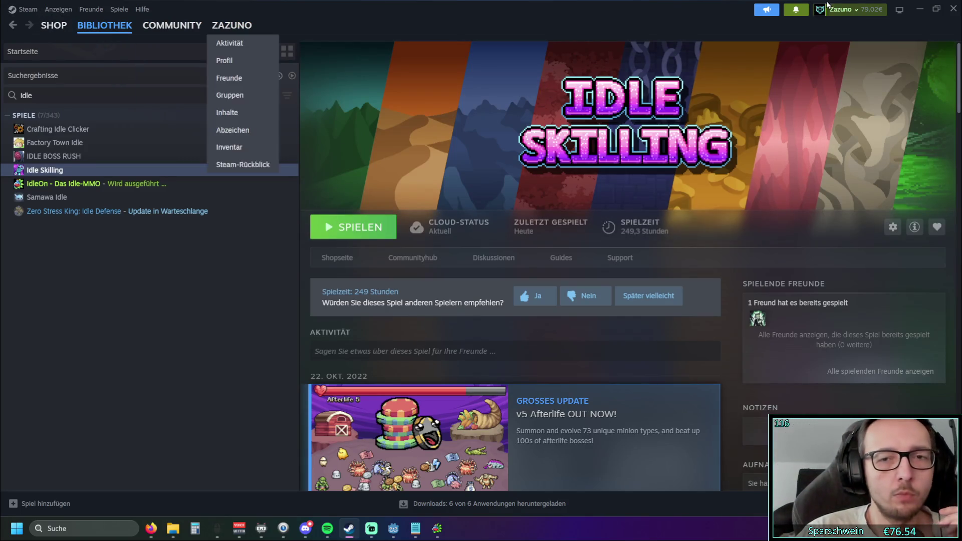
Step: Clear the 'idle' library filter, select Godot Engine, then minimize Steam and return to Godot
left_click(271, 96)
scroll(236, 225, "up", 15)
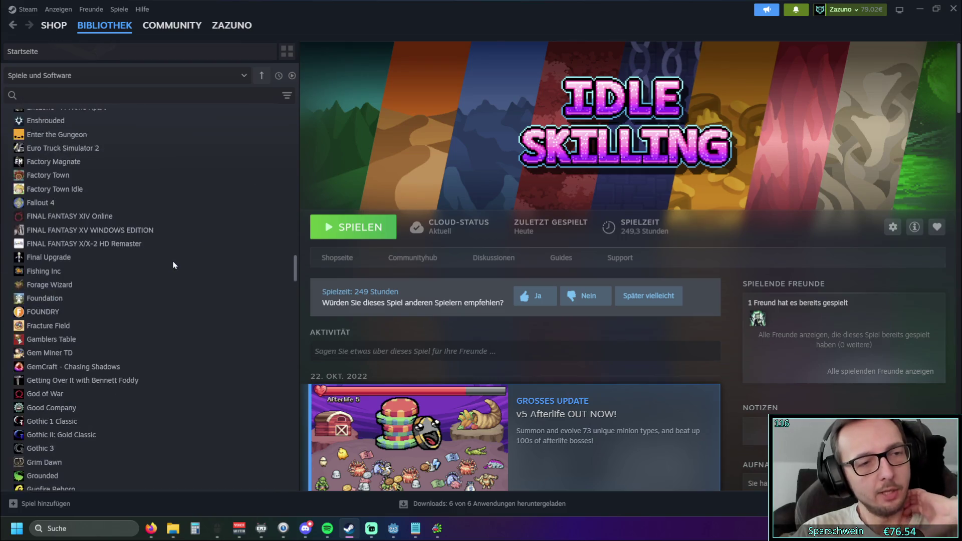
scroll(149, 224, "down", 3)
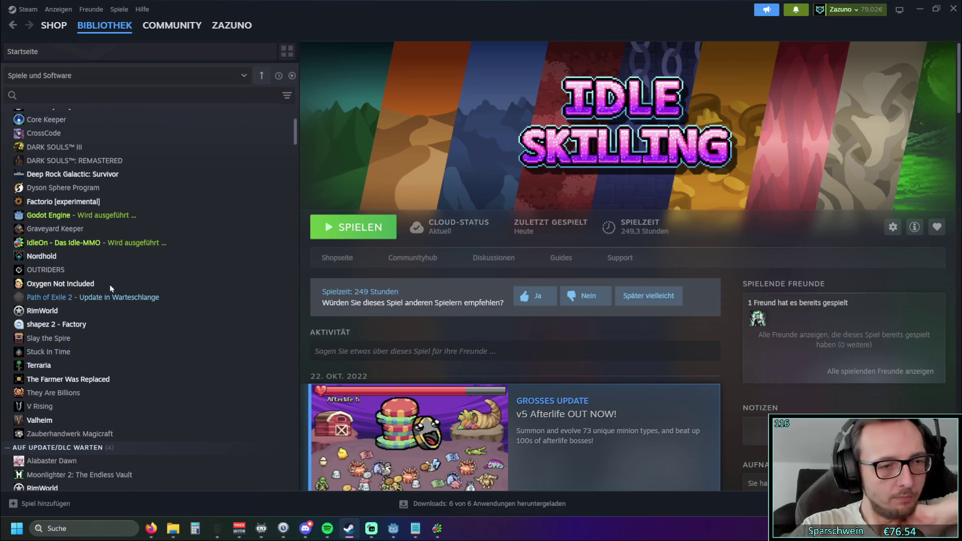
left_click(75, 215)
left_click(933, 9)
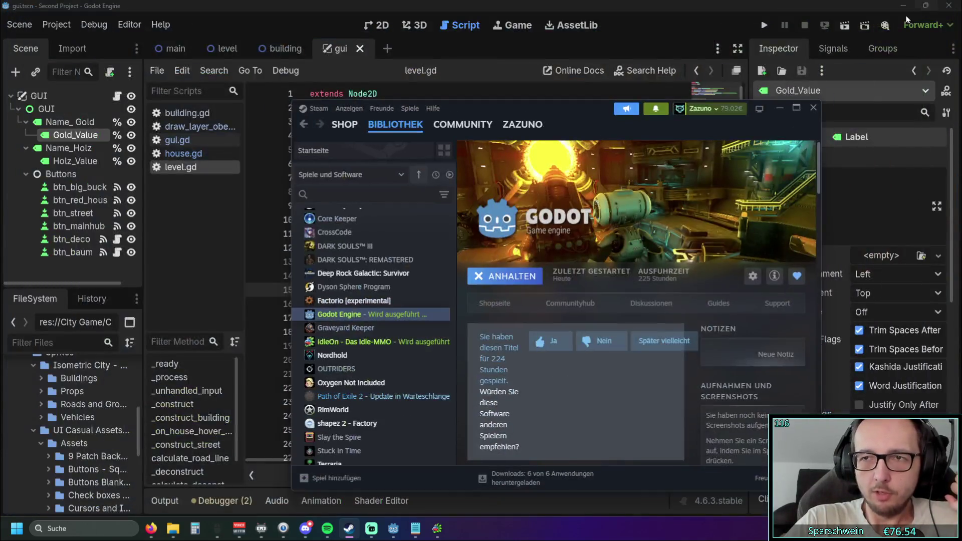
left_click(645, 11)
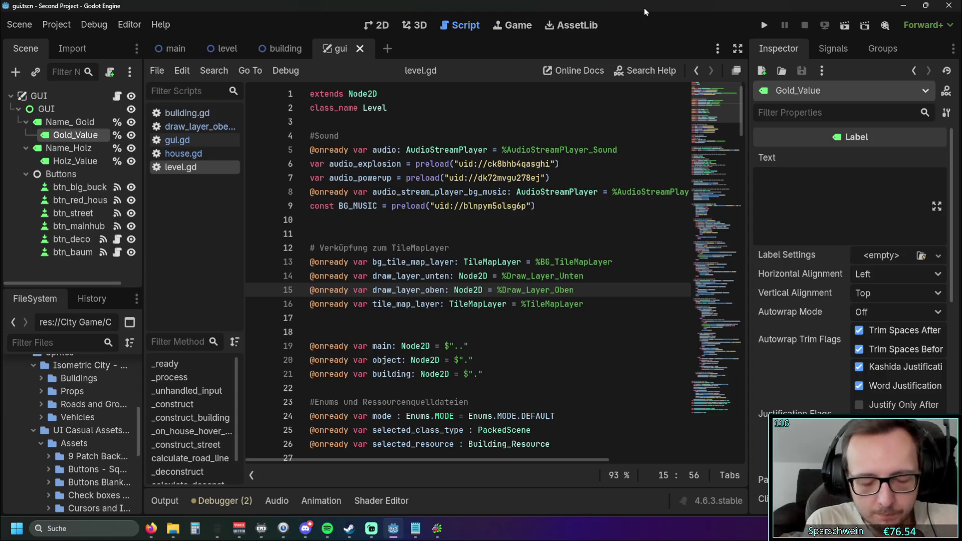
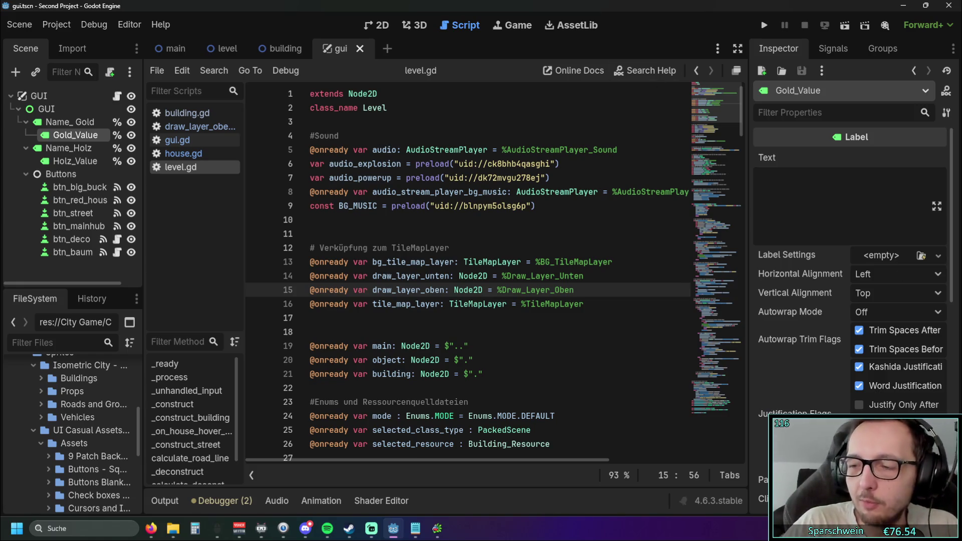
Step: Bring the Notepad notes forward, move the window top-left, and skim the python.txt notes
key("alt+Tab")
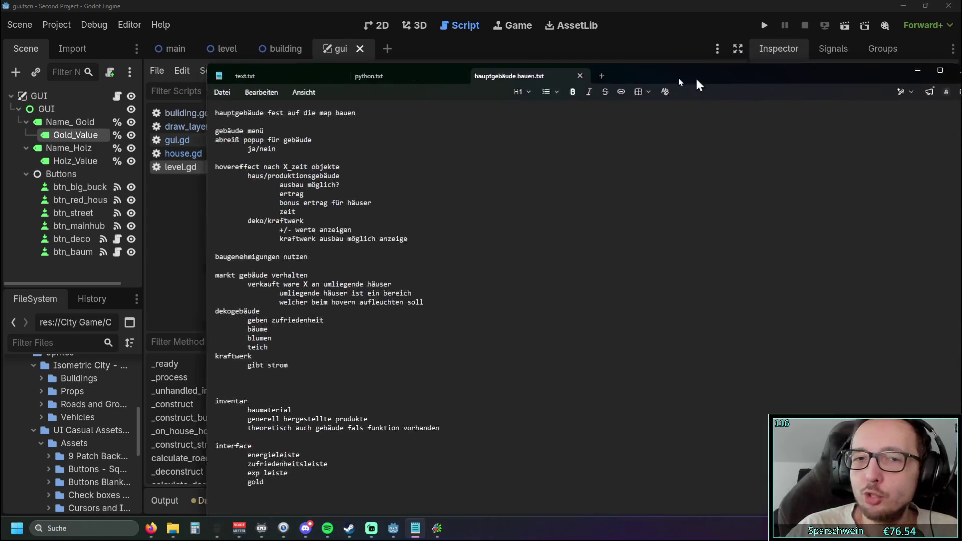
mouse_move(695, 76)
left_mouse_down()
mouse_move(522, 51)
mouse_move(523, 69)
left_mouse_up()
scroll(351, 258, "up", 10)
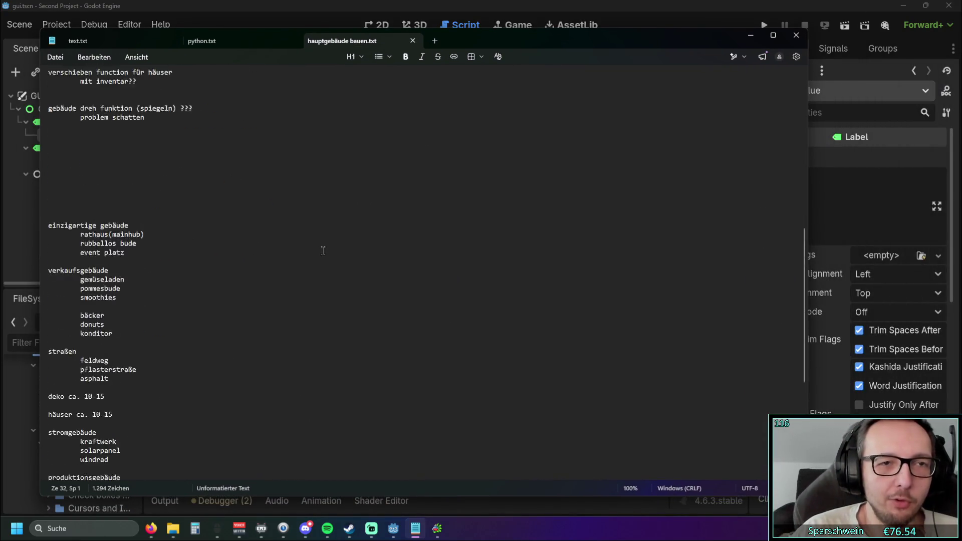
left_click(236, 40)
scroll(193, 155, "down", 20)
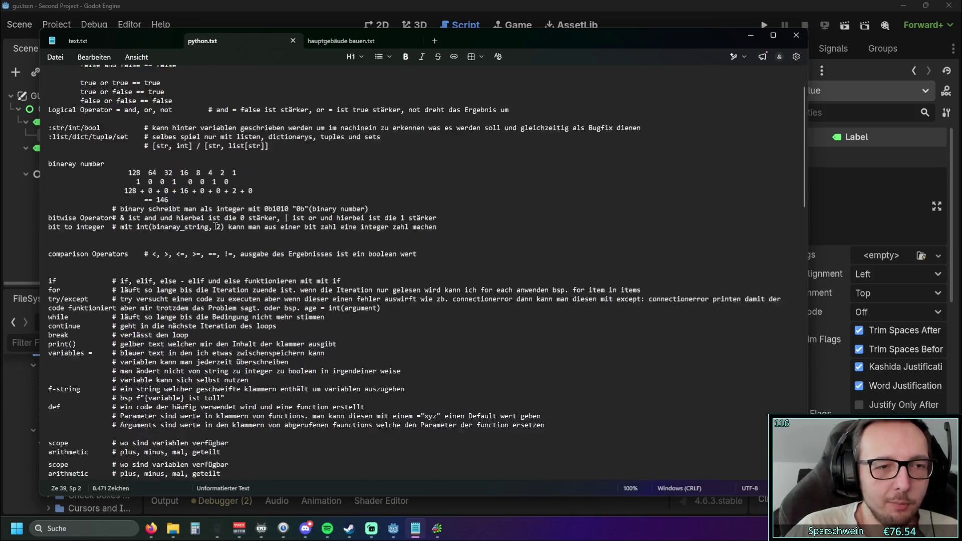
scroll(221, 225, "up", 20)
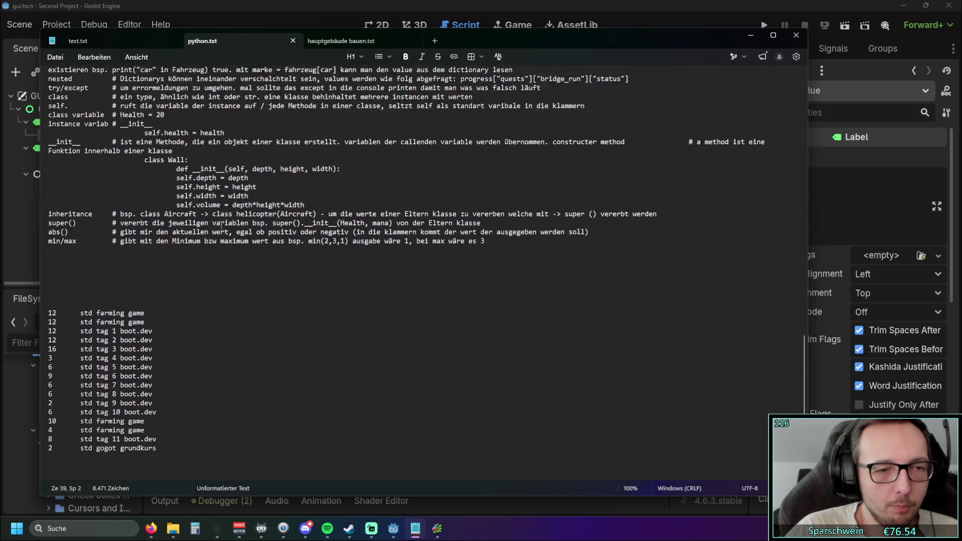
Step: Skim the text.txt notes, then return to the hauptgebäude bauen.txt building plan
left_click(115, 48)
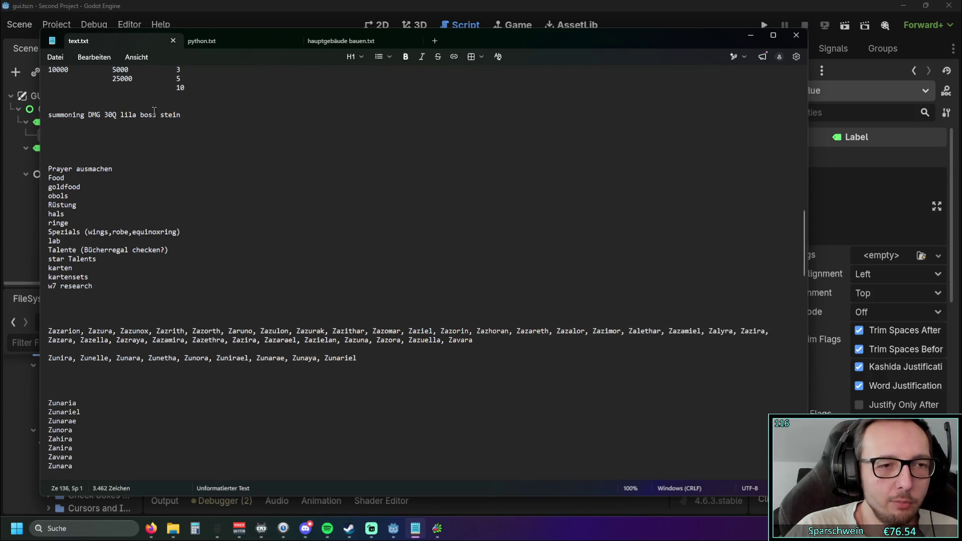
scroll(239, 192, "up", 10)
scroll(239, 192, "up", 9)
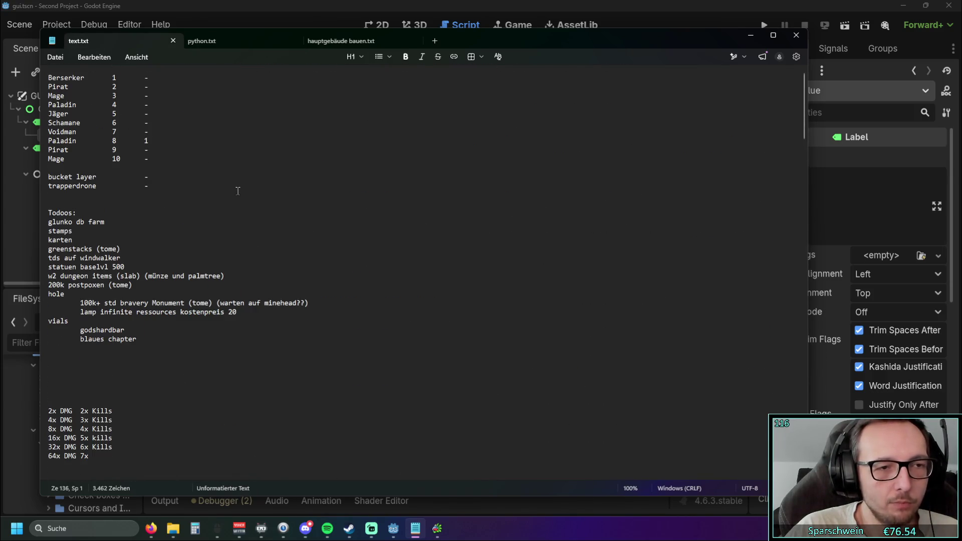
left_click(351, 42)
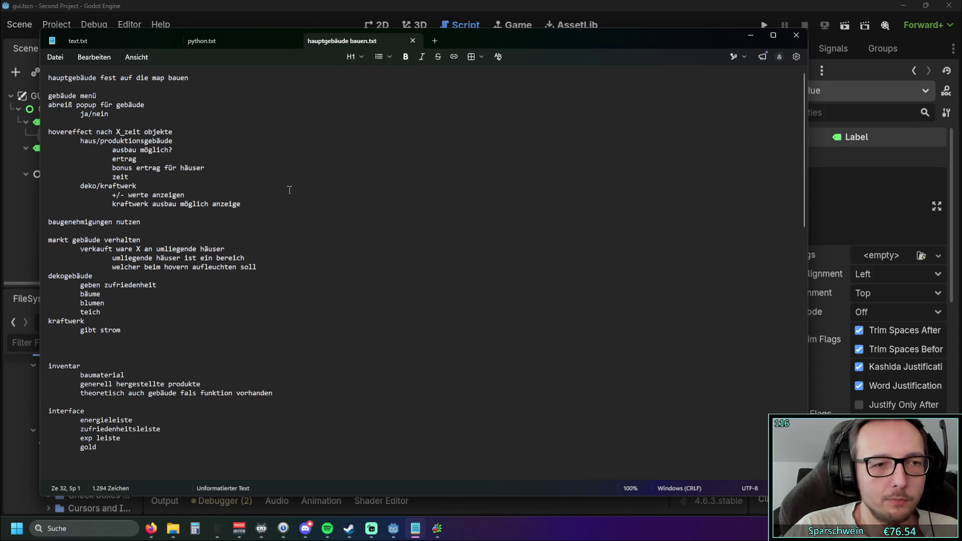
scroll(288, 190, "down", 3)
scroll(289, 190, "up", 3)
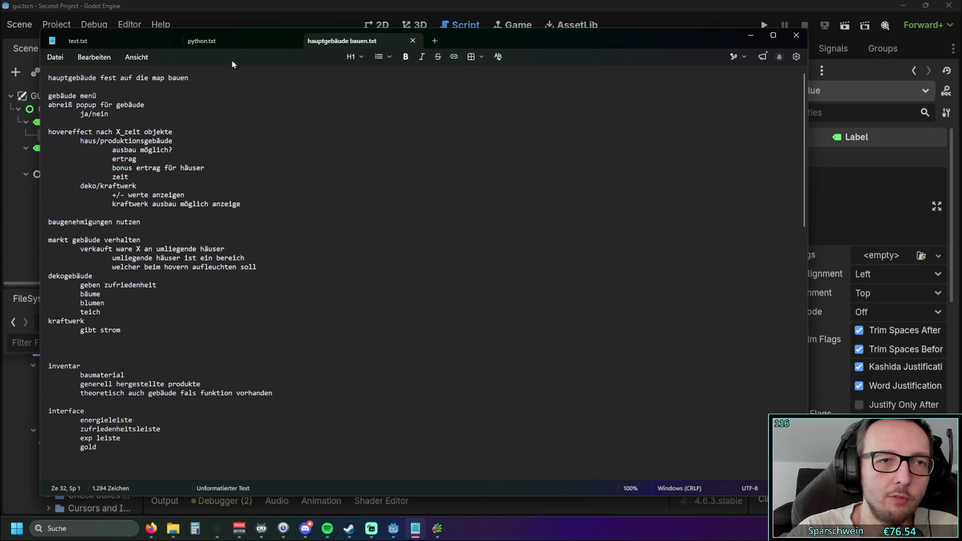
Step: Glance at python.txt, return to hauptgebäude bauen.txt, then minimize Notepad to reveal level.gd
left_click(201, 40)
left_click(340, 41)
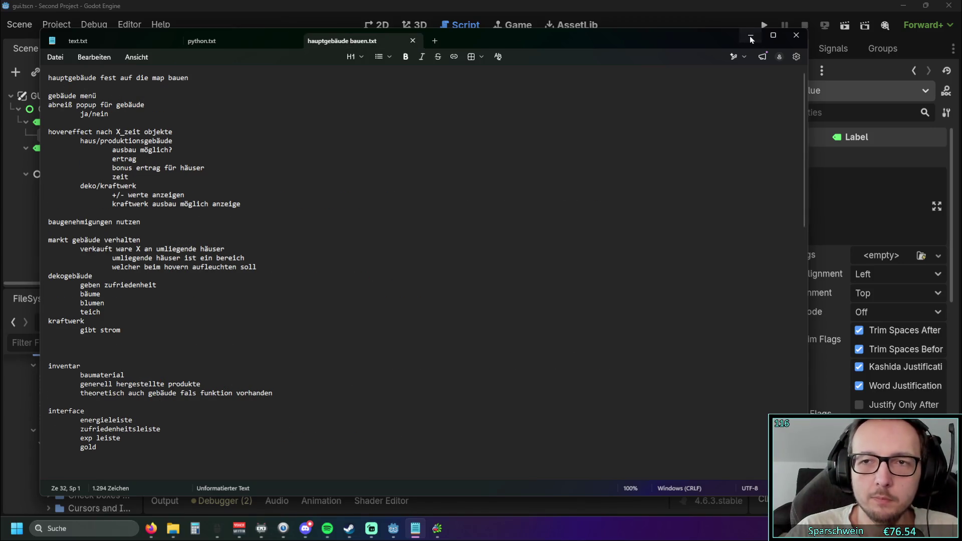
left_click(750, 35)
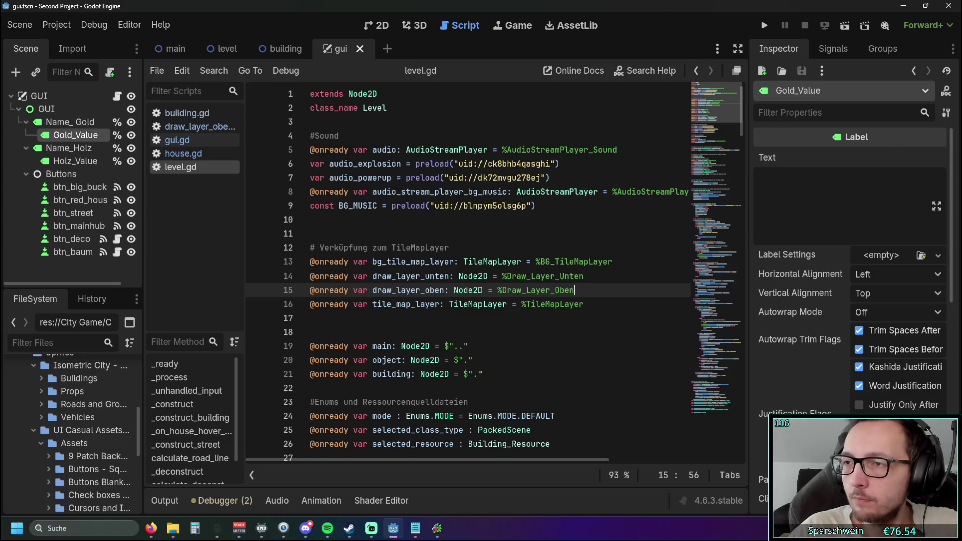
key("alt+Tab")
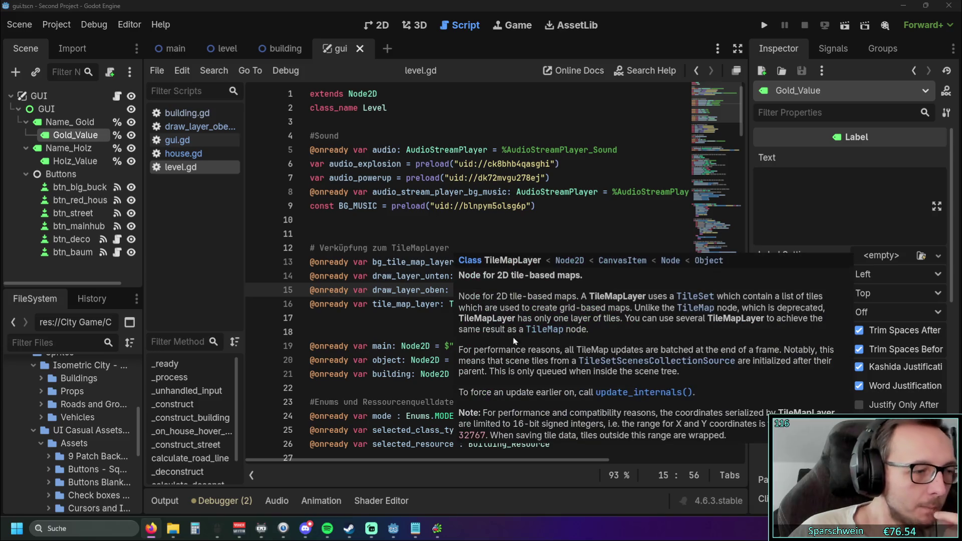
mouse_move(435, 380)
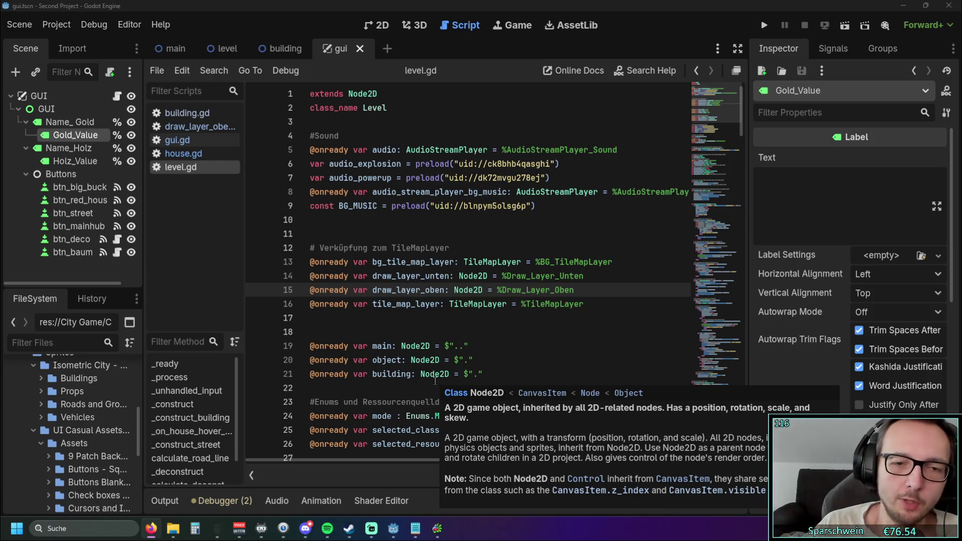
Step: Run the game and place a red house on the map
left_click(759, 26)
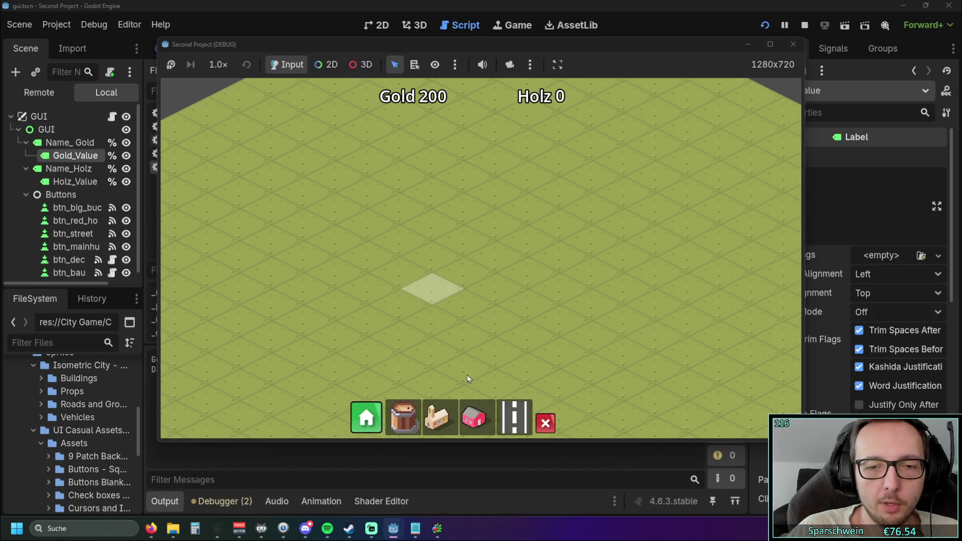
left_click(473, 418)
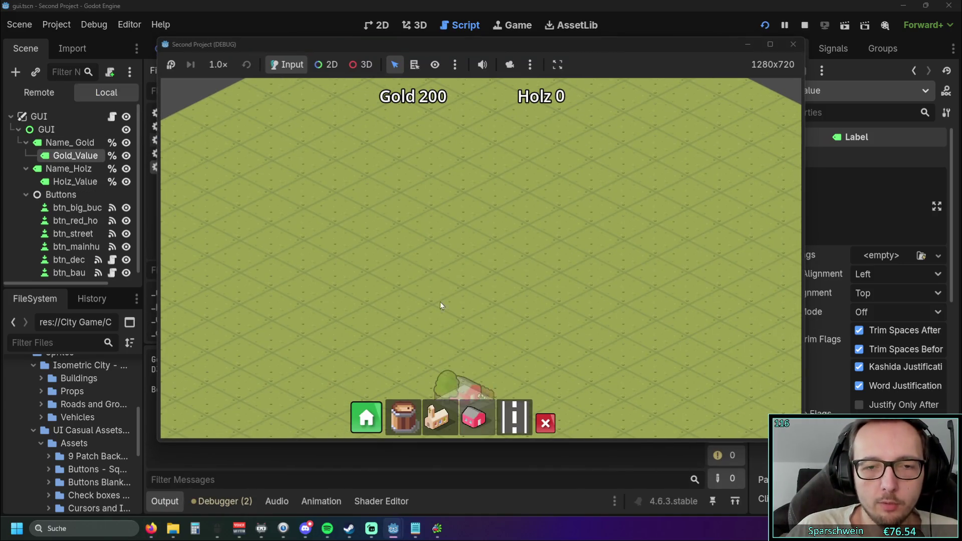
left_click(418, 270)
scroll(471, 251, "down", 2)
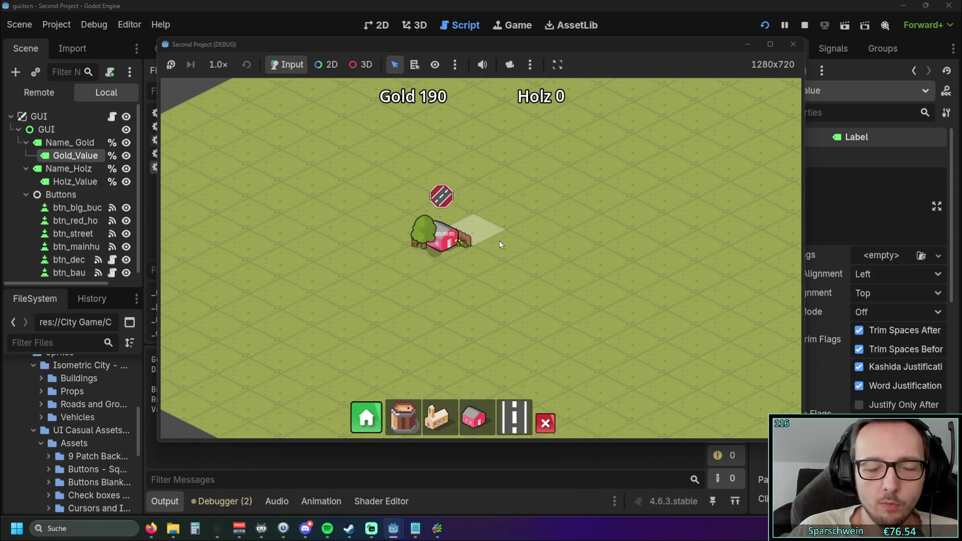
Step: Lay a long diagonal road and place the main hub church at its end
left_click(511, 428)
mouse_move(348, 308)
left_mouse_down()
mouse_move(611, 221)
mouse_move(662, 155)
left_mouse_up()
left_click(422, 354)
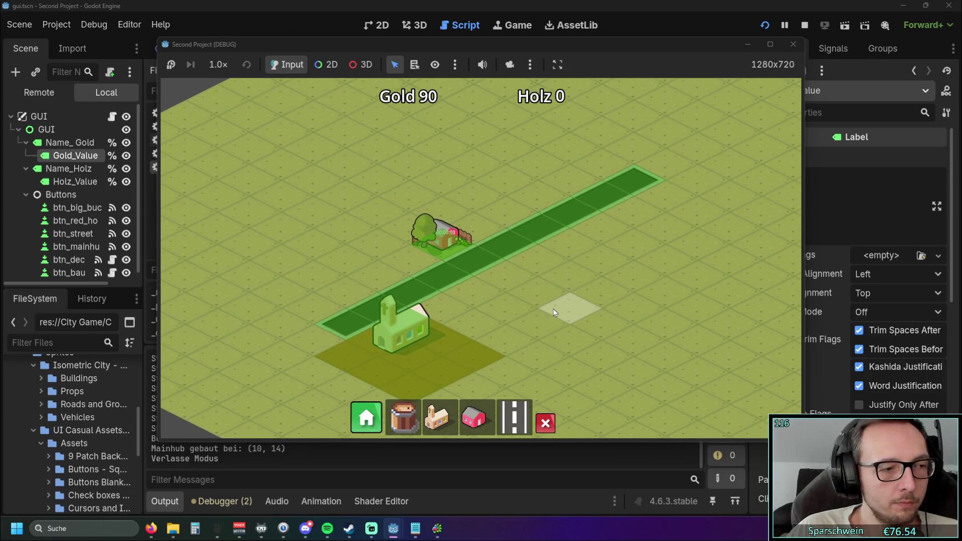
scroll(537, 293, "down", 3)
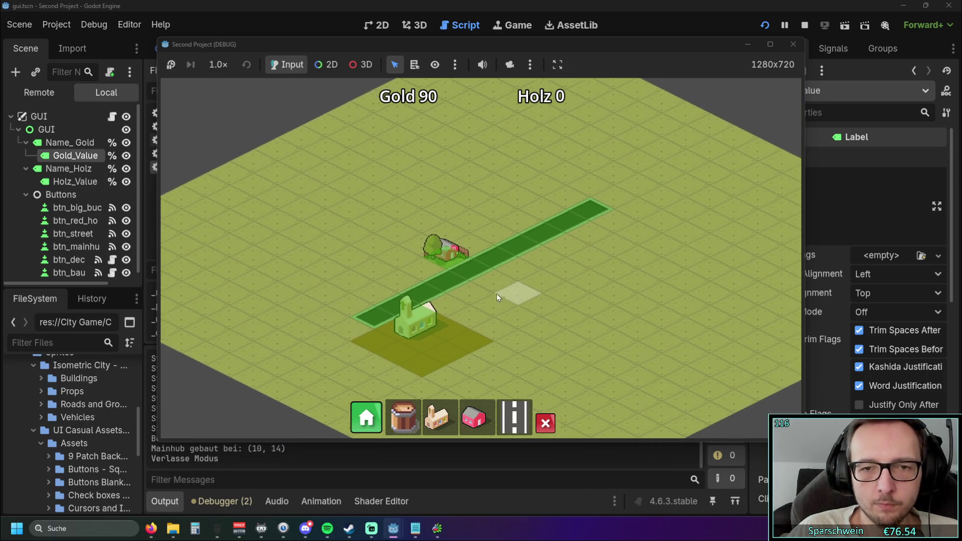
scroll(468, 297, "up", 2)
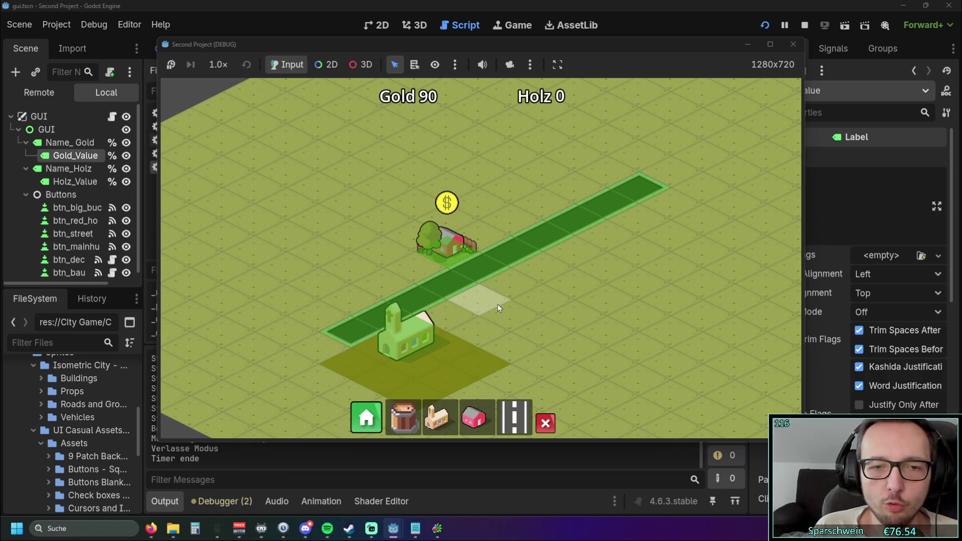
Step: Zoom and pan around the game map, then stop the debug run
scroll(440, 246, "up", 3)
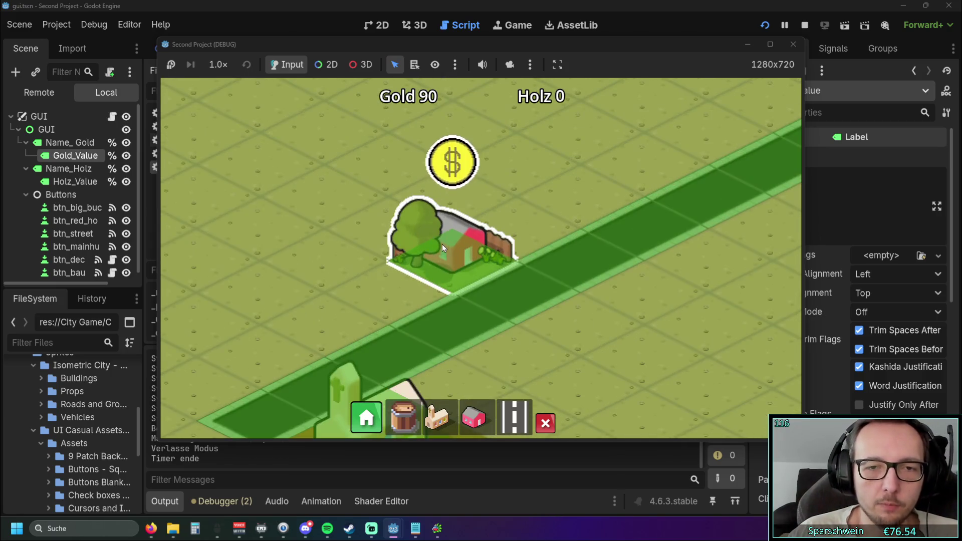
scroll(474, 254, "down", 4)
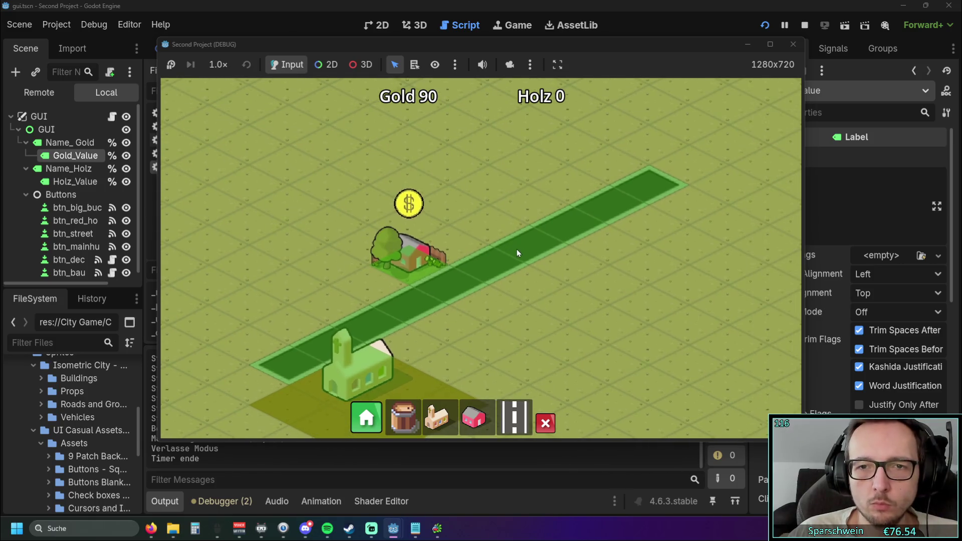
mouse_move(516, 248)
left_mouse_down()
mouse_move(396, 330)
mouse_move(564, 245)
mouse_move(516, 239)
left_mouse_up()
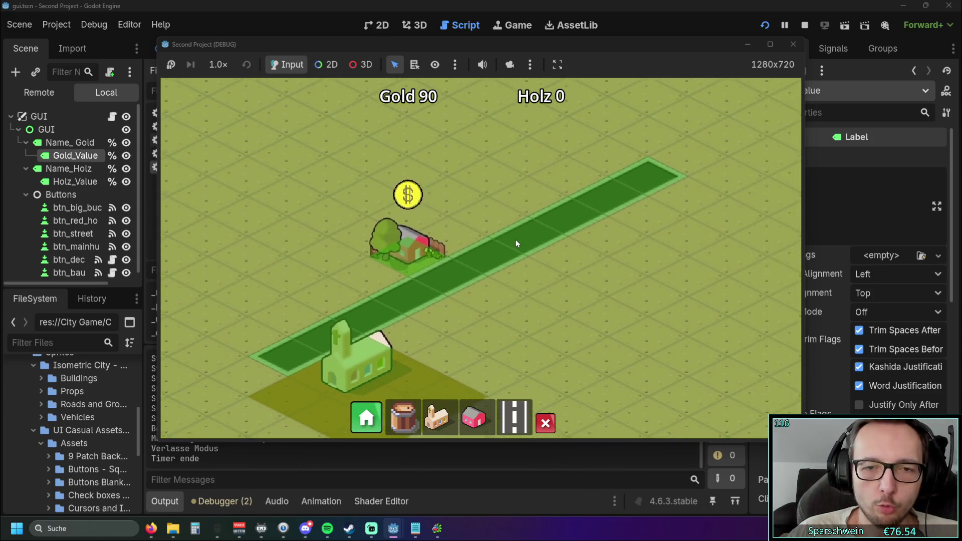
scroll(515, 241, "down", 2)
scroll(516, 242, "up", 1)
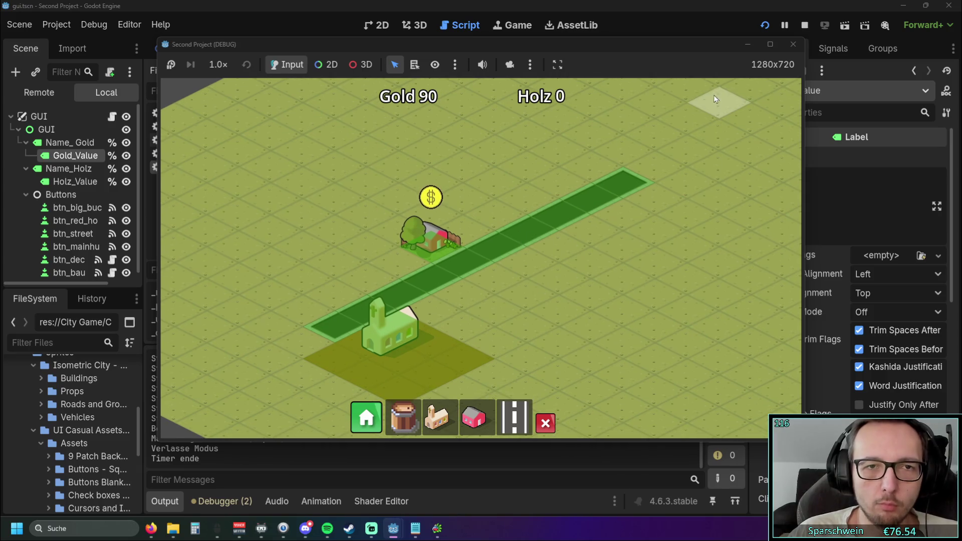
left_click(793, 44)
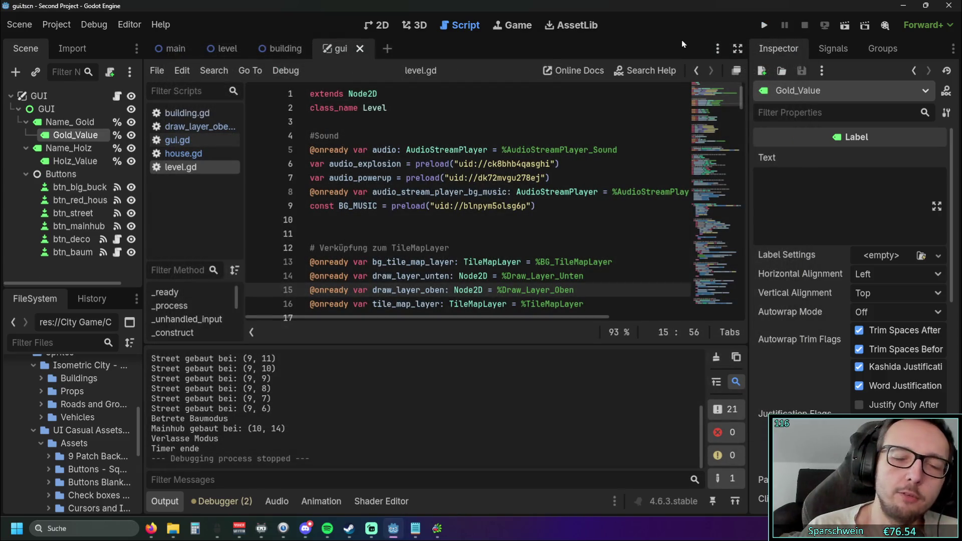